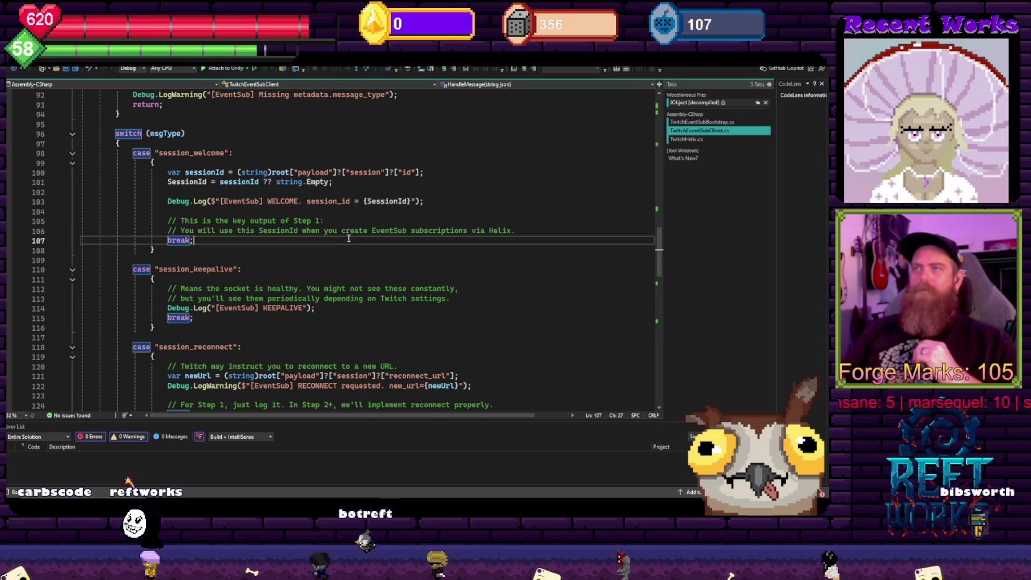
Review the session_welcome, session_keepalive, session_reconnect and notification switch cases, then bring Unity forward
{"action": "scroll", "coordinate": [359, 248], "scroll_direction": "down", "scroll_amount": 2}
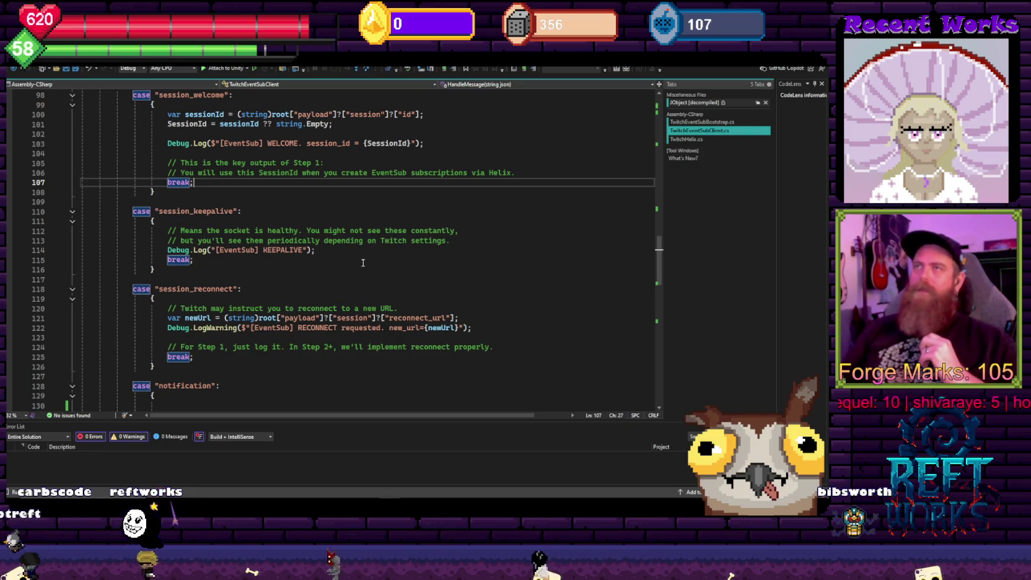
{"action": "scroll", "coordinate": [366, 254], "scroll_direction": "down", "scroll_amount": 2}
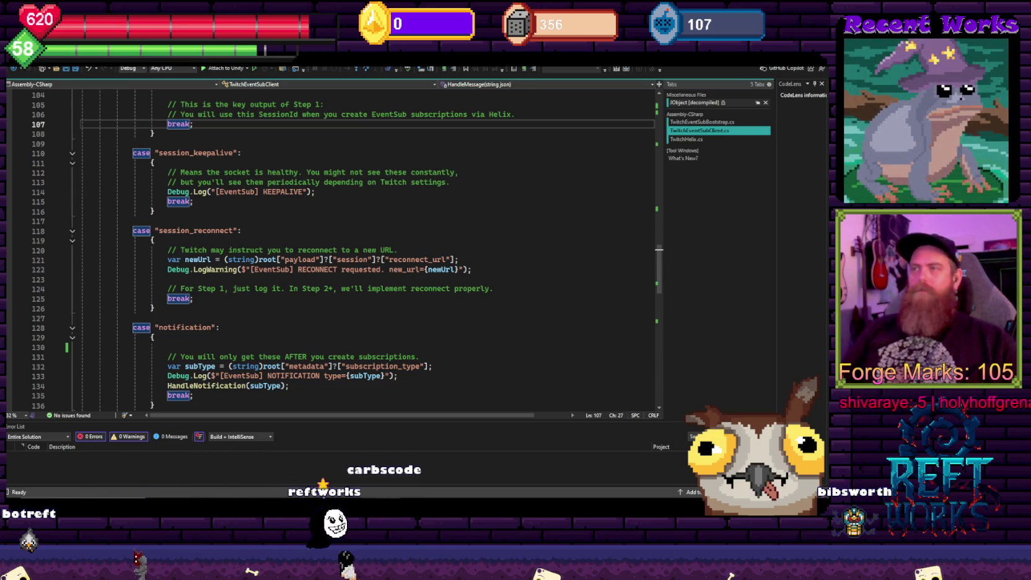
{"action": "key", "text": "alt+Tab"}
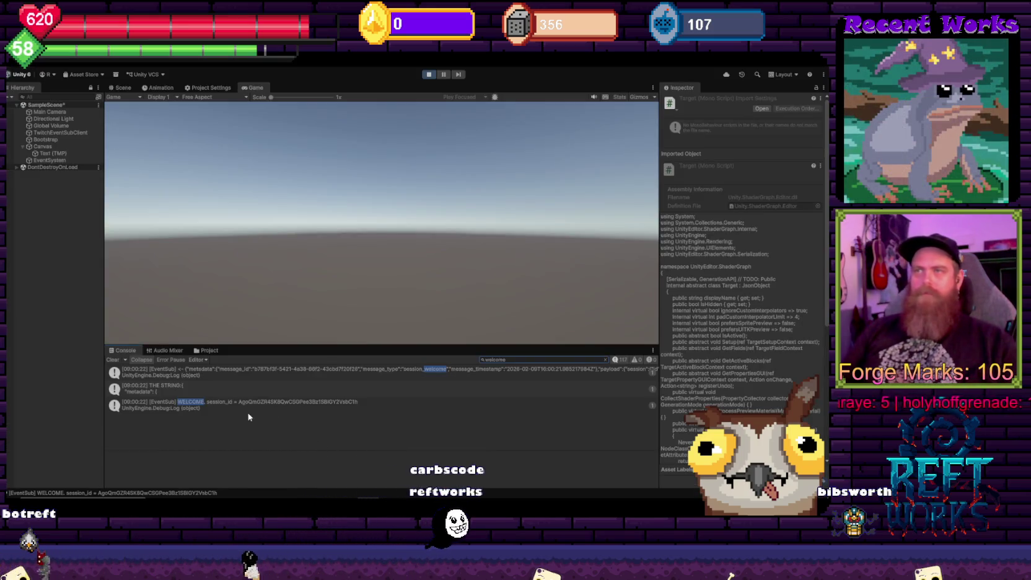
Inspect the WELCOME log's stack trace through TwitchEventSubClient.HandleMessage, then return to Visual Studio
{"action": "left_click", "coordinate": [253, 405]}
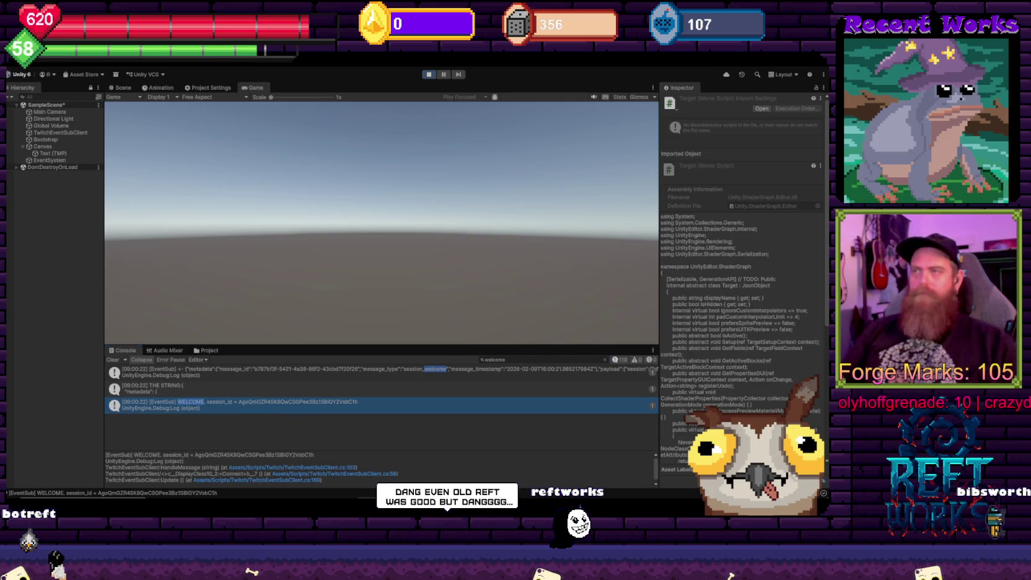
{"action": "key", "text": "alt+Tab"}
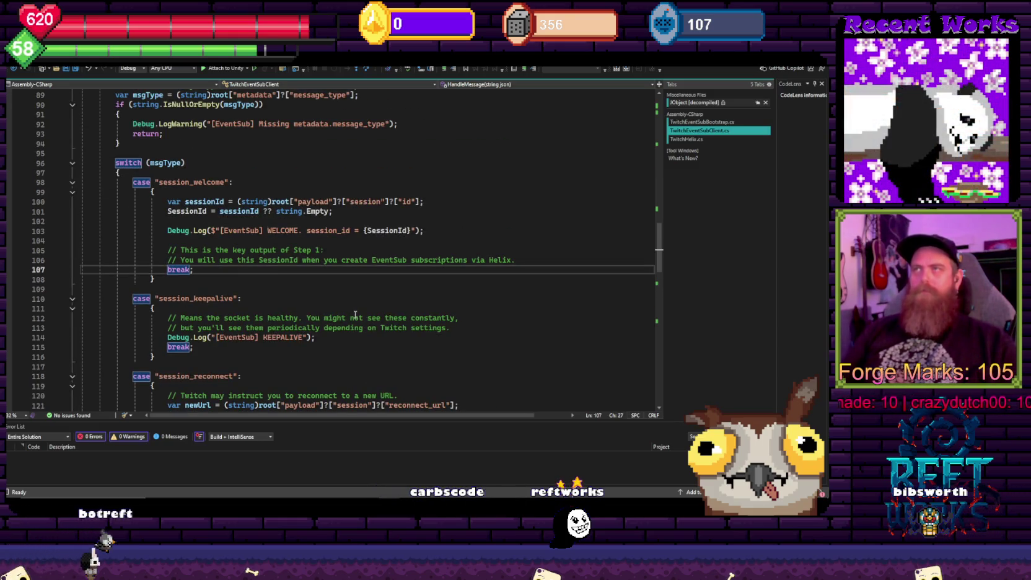
{"action": "left_click_drag", "start_coordinate": [298, 203], "coordinate": [338, 201]}
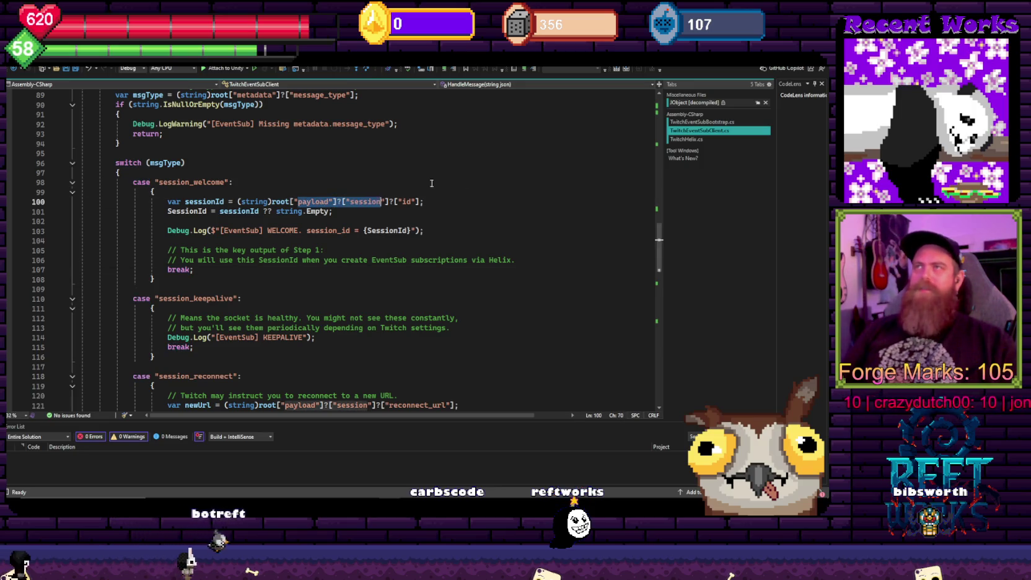
{"action": "key", "text": "Up"}
{"action": "key", "text": "Up"}
{"action": "key", "text": "Up"}
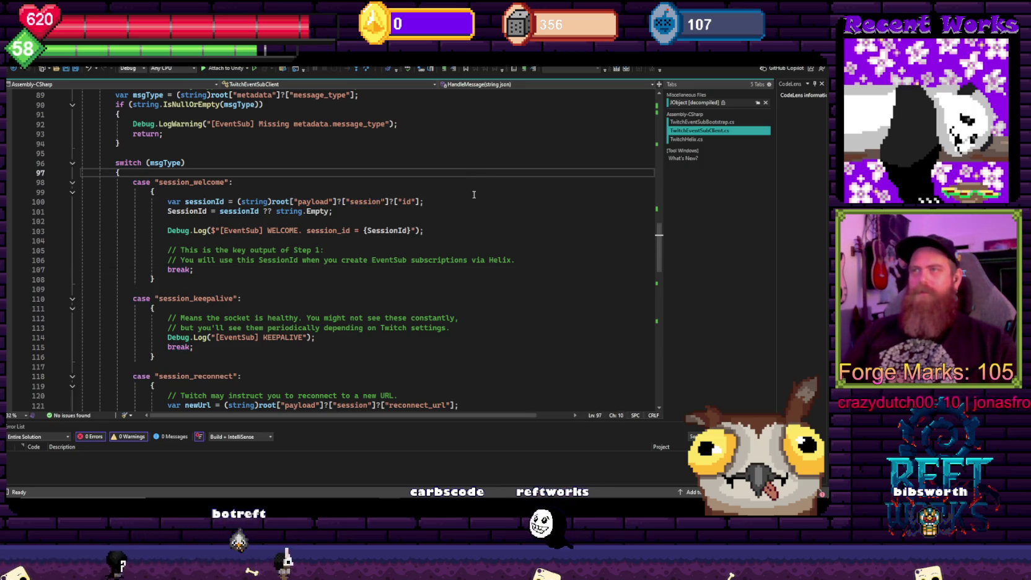
{"action": "right_click", "coordinate": [472, 201]}
{"action": "left_click", "coordinate": [449, 174]}
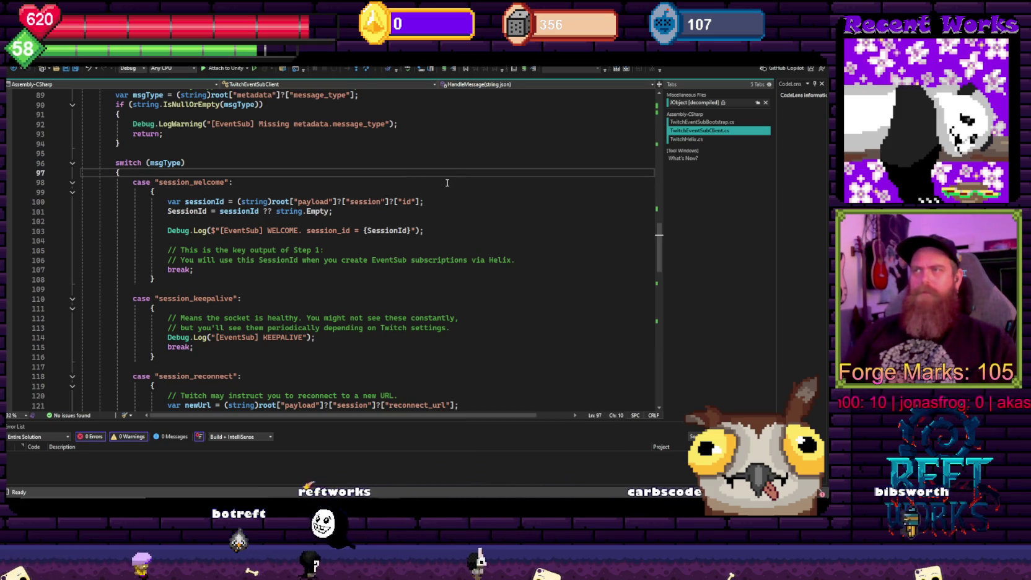
{"action": "scroll", "coordinate": [447, 183], "scroll_direction": "down", "scroll_amount": 3}
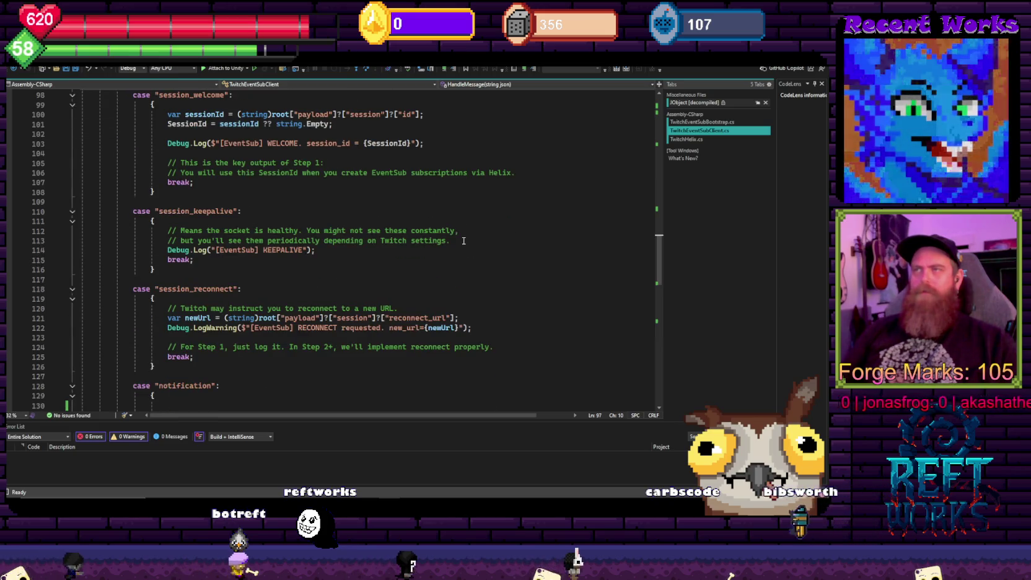
{"action": "scroll", "coordinate": [463, 241], "scroll_direction": "down", "scroll_amount": 3}
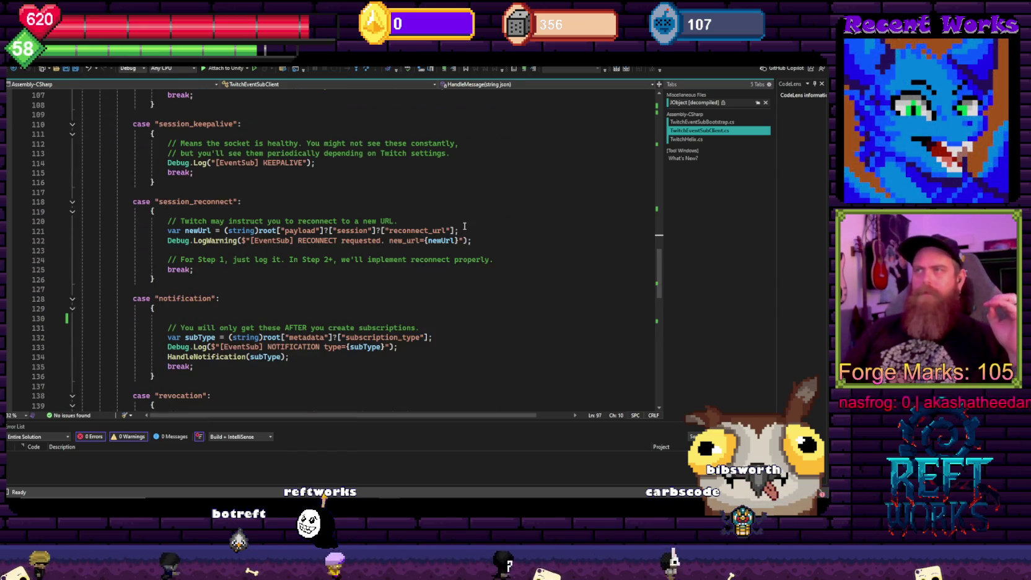
{"action": "scroll", "coordinate": [464, 225], "scroll_direction": "down", "scroll_amount": 2}
{"action": "scroll", "coordinate": [360, 289], "scroll_direction": "down", "scroll_amount": 1}
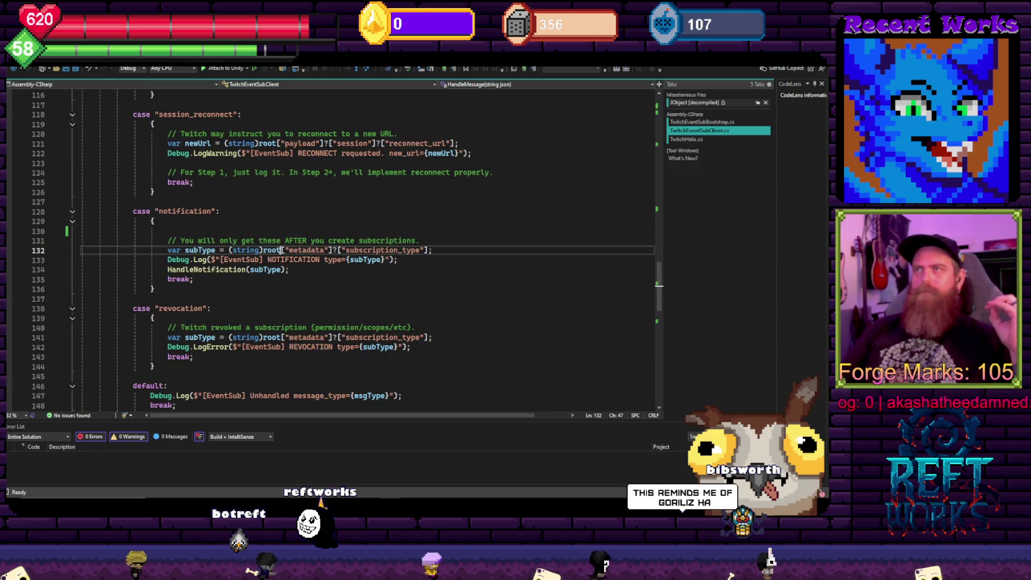
{"action": "left_click", "coordinate": [472, 297]}
{"action": "scroll", "coordinate": [391, 269], "scroll_direction": "down", "scroll_amount": 2}
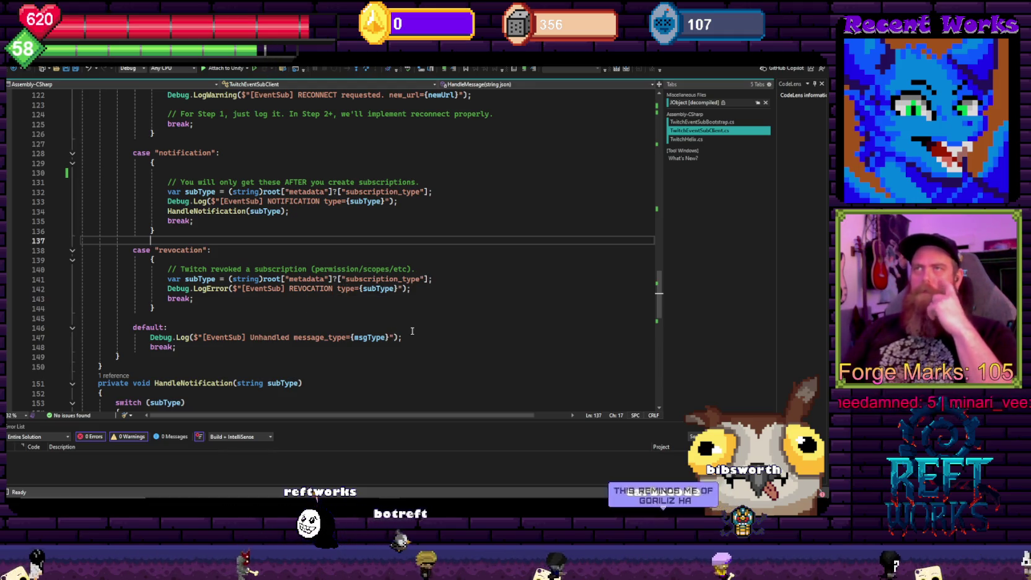
{"action": "scroll", "coordinate": [239, 302], "scroll_direction": "down", "scroll_amount": 4}
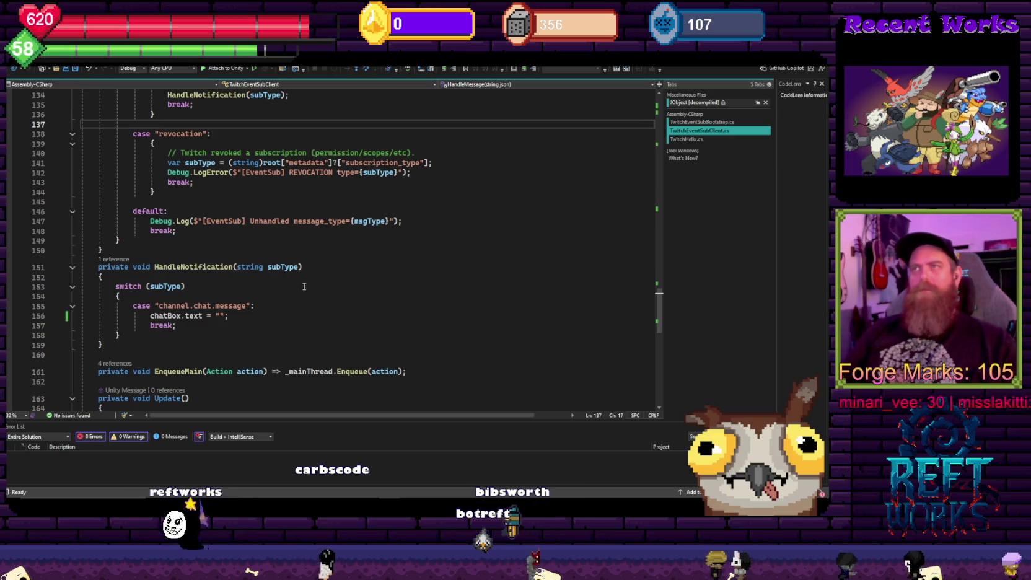
{"action": "left_click", "coordinate": [237, 267]}
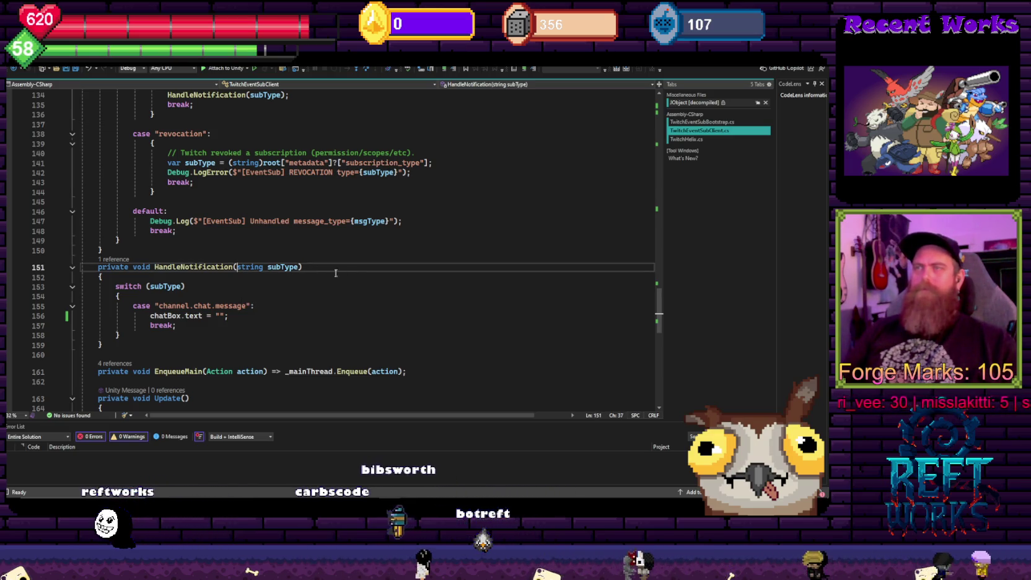
{"action": "scroll", "coordinate": [354, 275], "scroll_direction": "up", "scroll_amount": 4}
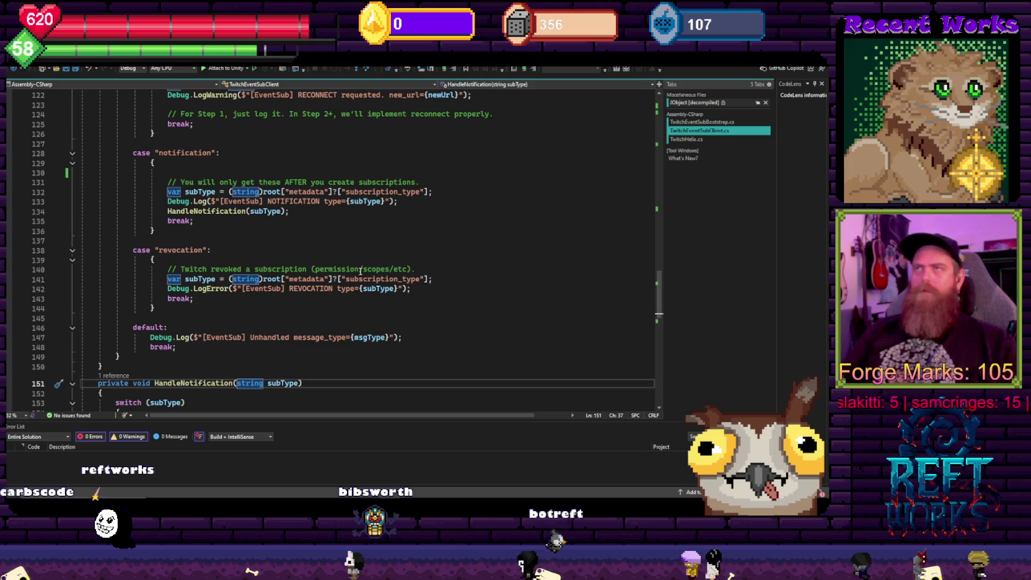
{"action": "left_click_drag", "start_coordinate": [339, 192], "coordinate": [434, 192]}
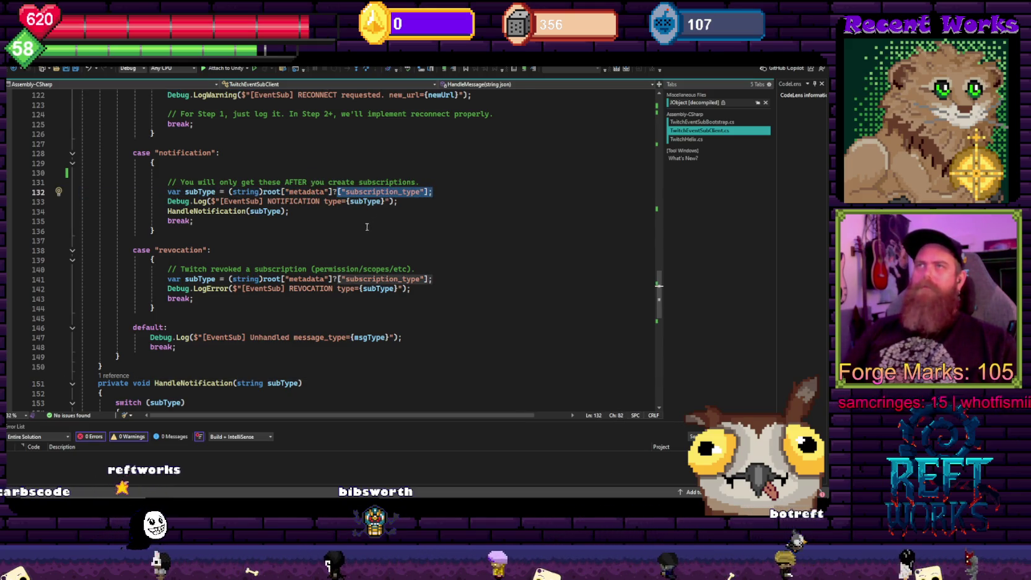
{"action": "left_click", "coordinate": [316, 221]}
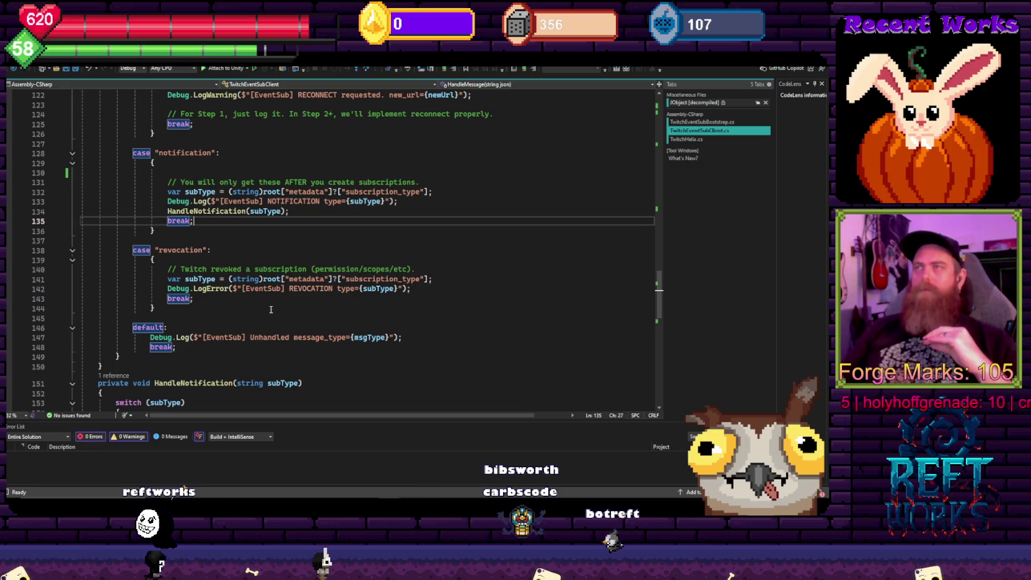
{"action": "scroll", "coordinate": [280, 305], "scroll_direction": "down", "scroll_amount": 2}
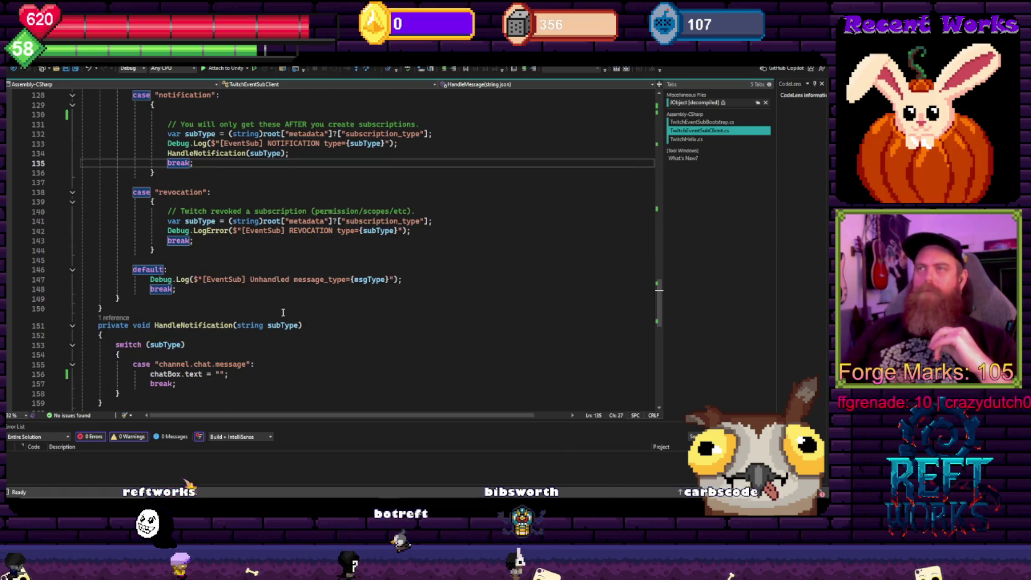
{"action": "scroll", "coordinate": [283, 312], "scroll_direction": "up", "scroll_amount": 3}
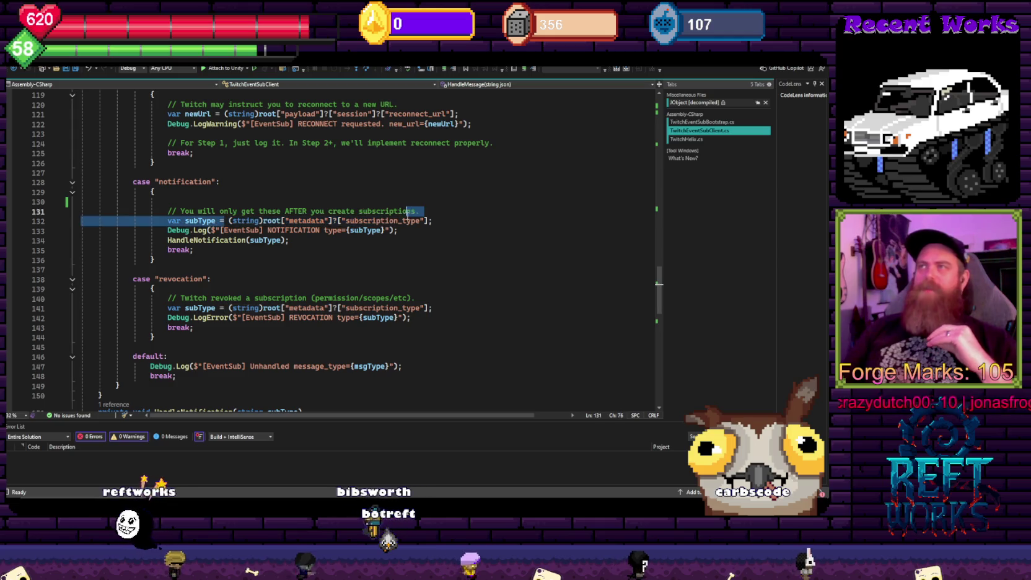
{"action": "left_click", "coordinate": [434, 230]}
{"action": "double_click", "coordinate": [372, 220]}
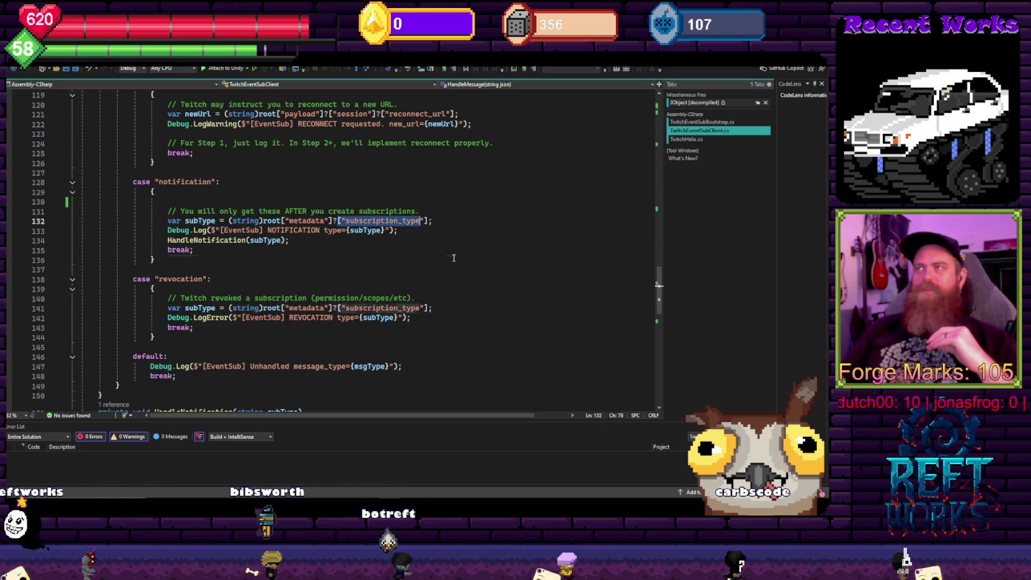
{"action": "left_click", "coordinate": [375, 260]}
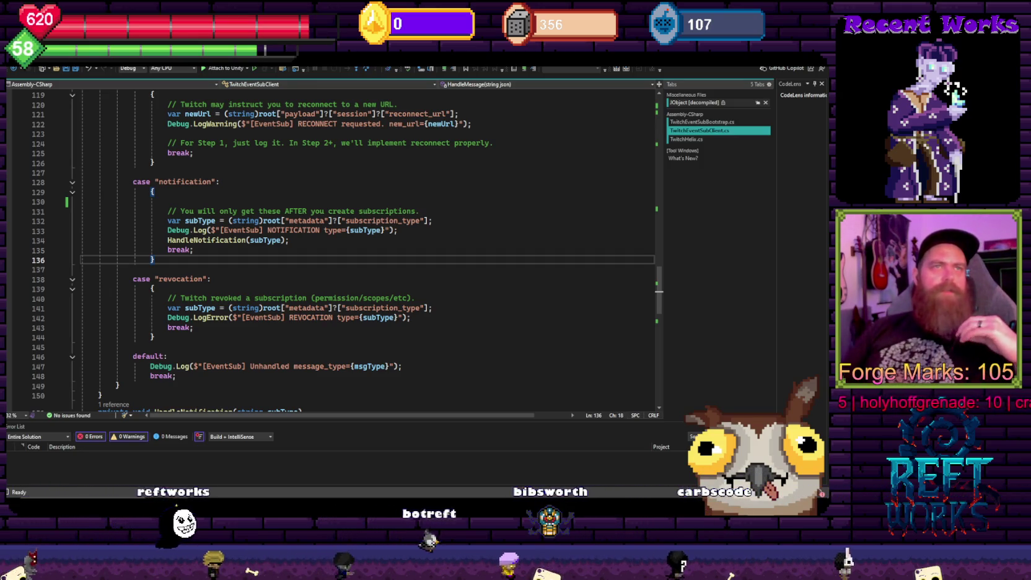
Browse the subscription types table past channel.update down to Hype Train, then search the page for 'chat'
{"action": "key", "text": "alt+Tab"}
{"action": "scroll", "coordinate": [430, 241], "scroll_direction": "down", "scroll_amount": 5}
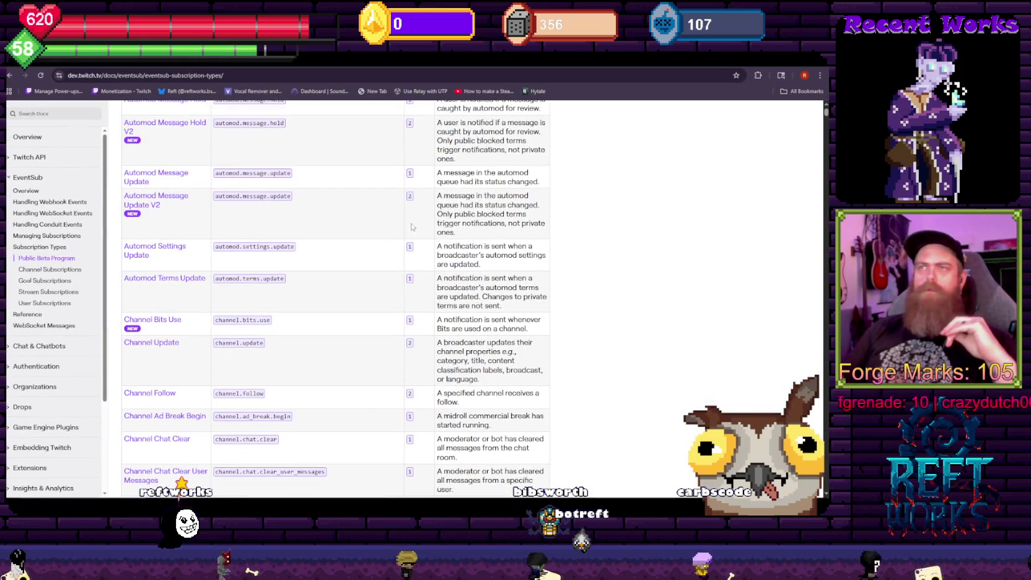
{"action": "double_click", "coordinate": [240, 342]}
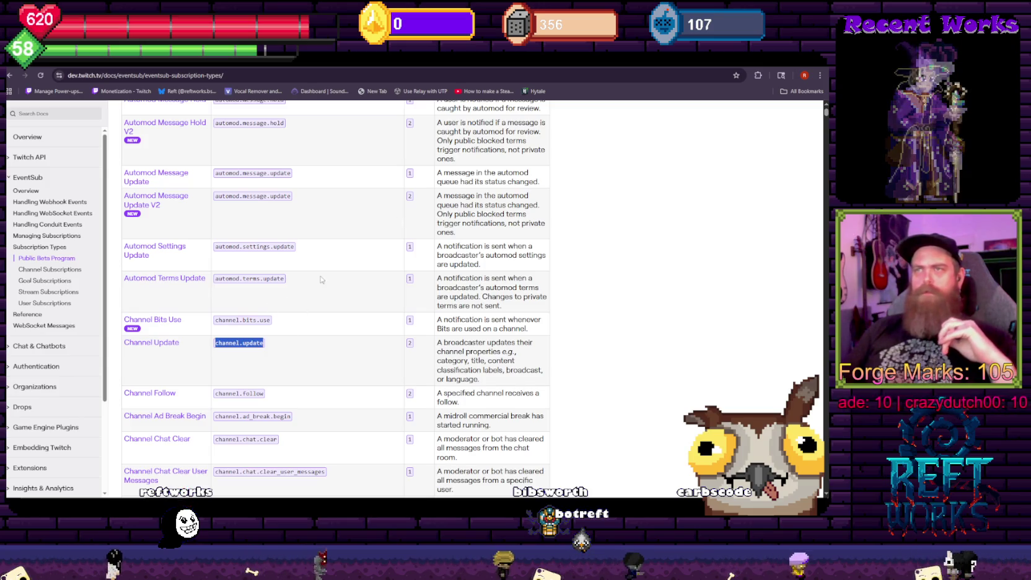
{"action": "scroll", "coordinate": [323, 277], "scroll_direction": "down", "scroll_amount": 2}
{"action": "scroll", "coordinate": [323, 278], "scroll_direction": "up", "scroll_amount": 4}
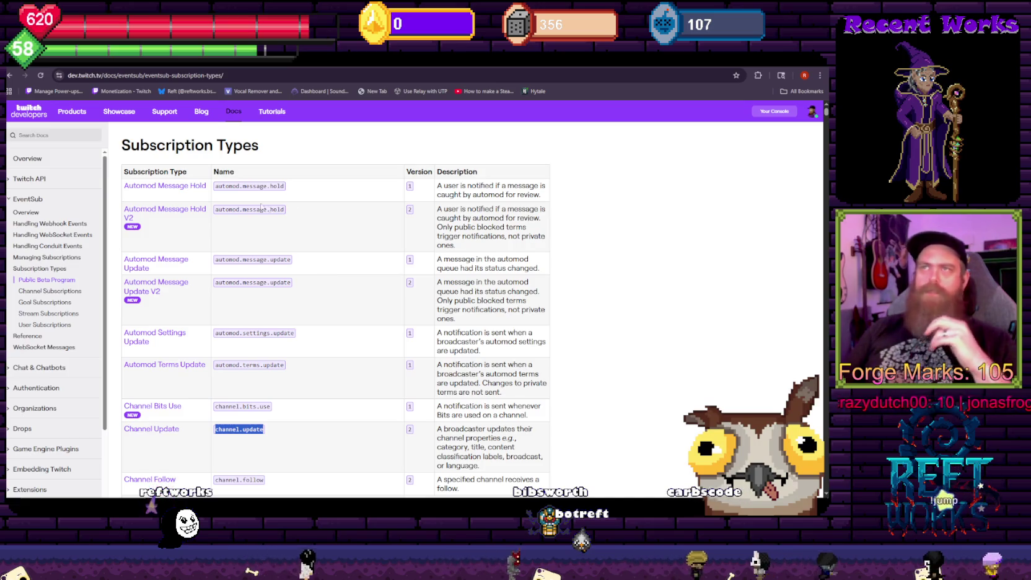
{"action": "scroll", "coordinate": [290, 217], "scroll_direction": "down", "scroll_amount": 1}
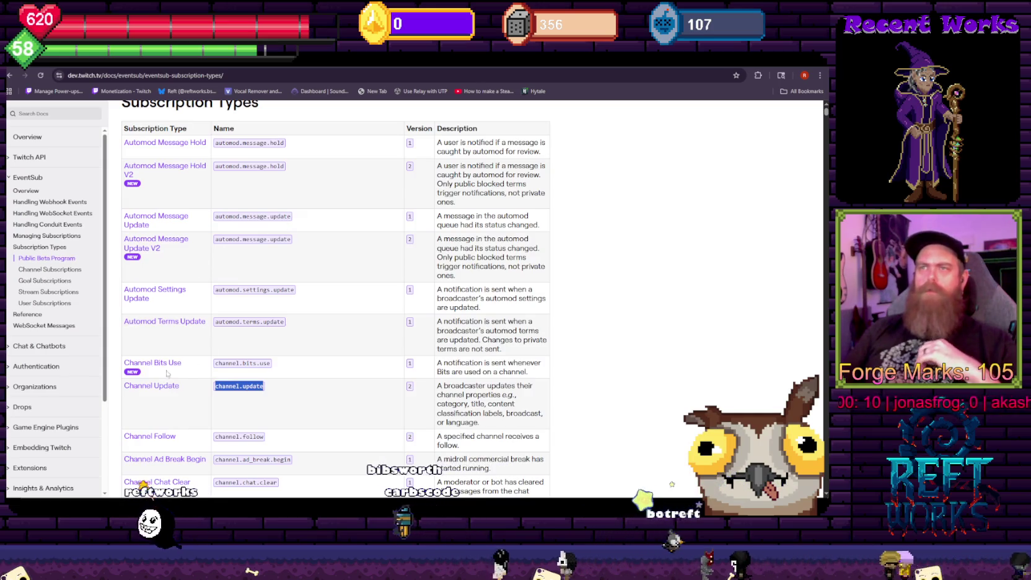
{"action": "scroll", "coordinate": [186, 279], "scroll_direction": "down", "scroll_amount": 5}
{"action": "scroll", "coordinate": [177, 286], "scroll_direction": "down", "scroll_amount": 12}
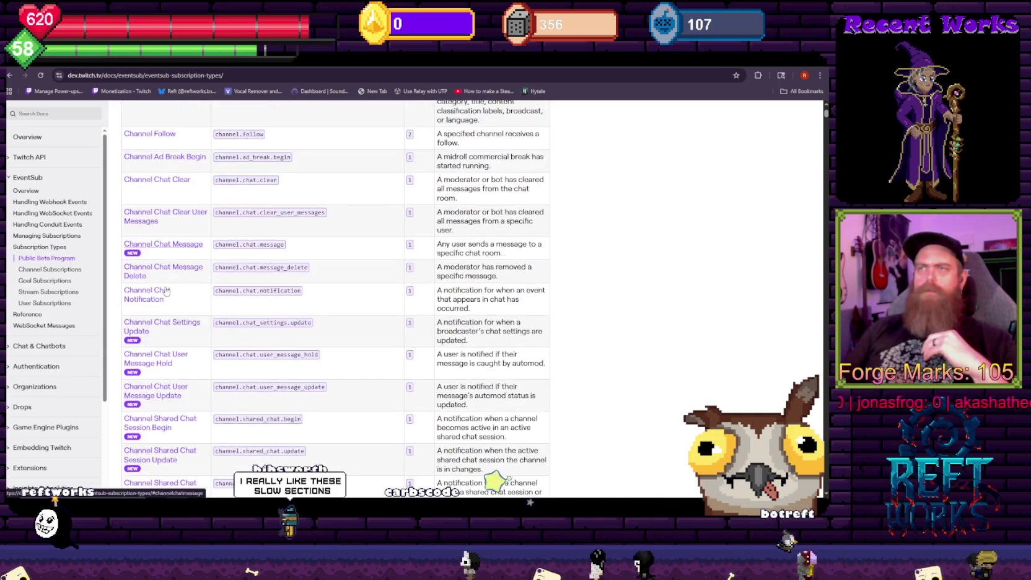
{"action": "scroll", "coordinate": [188, 283], "scroll_direction": "down", "scroll_amount": 15}
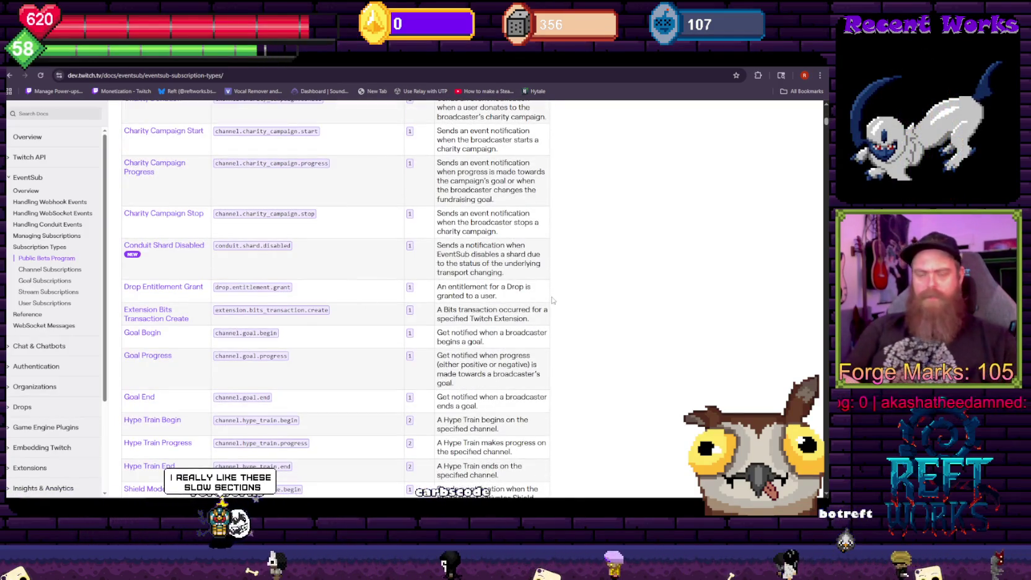
{"action": "key", "text": "ctrl+f"}
{"action": "type", "text": "chat"}
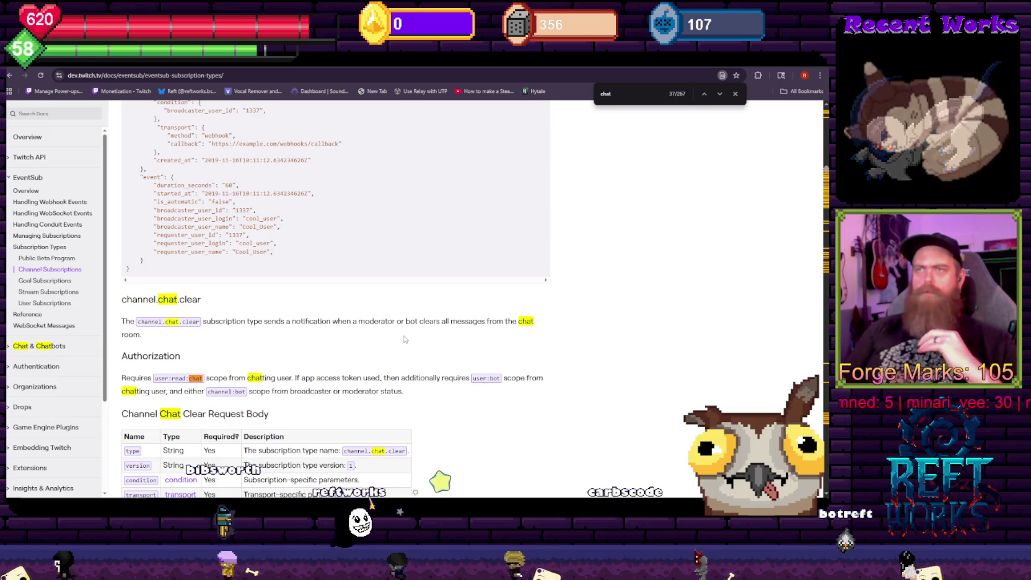
Step through the 'chat' matches in the channel.chat.clear and clear_user_messages sections, then return to Visual Studio
{"action": "scroll", "coordinate": [348, 302], "scroll_direction": "down", "scroll_amount": 1}
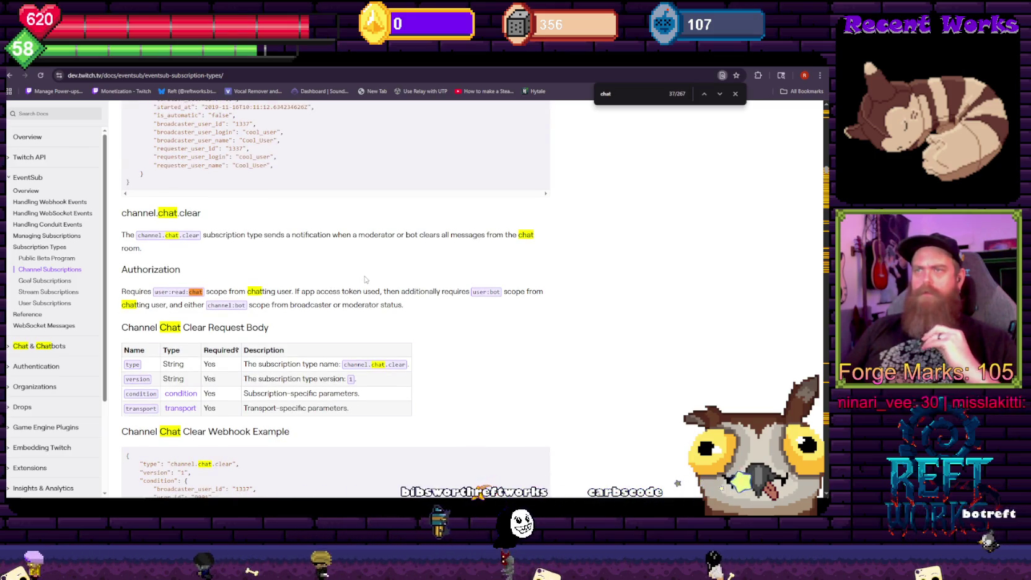
{"action": "scroll", "coordinate": [347, 288], "scroll_direction": "down", "scroll_amount": 2}
{"action": "scroll", "coordinate": [327, 296], "scroll_direction": "up", "scroll_amount": 2}
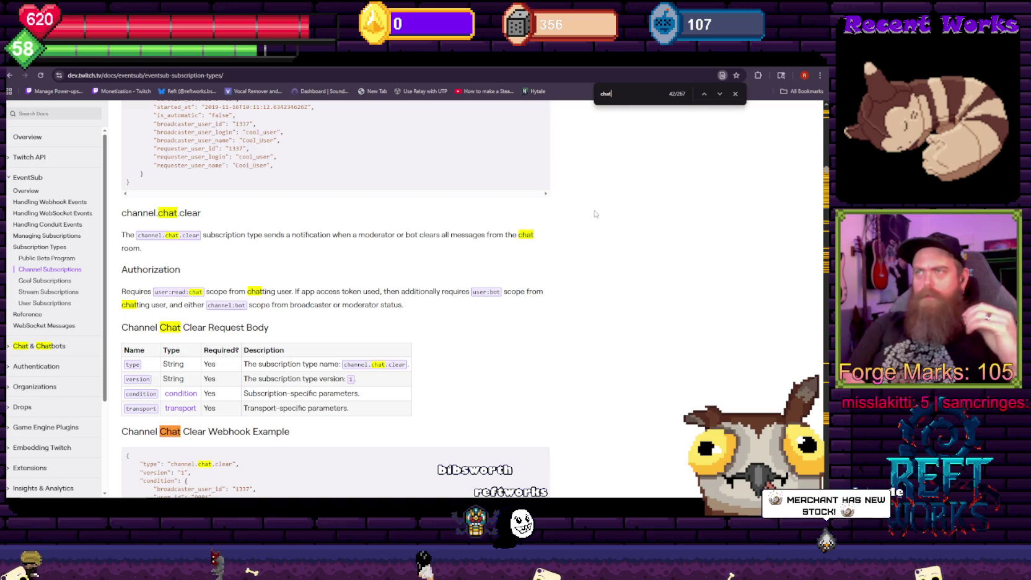
{"action": "key", "text": "Return"}
{"action": "key", "text": "Return"}
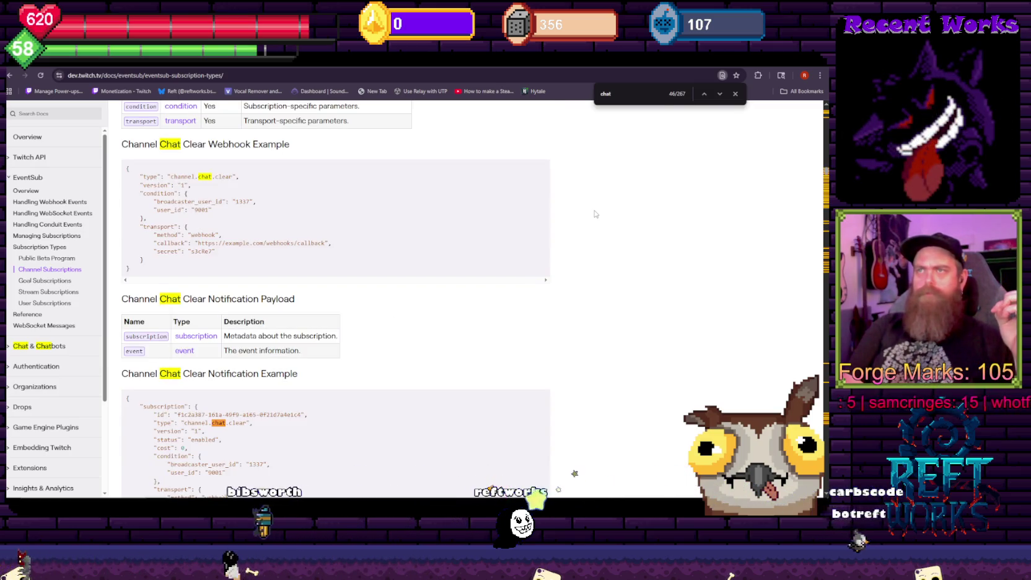
{"action": "key", "text": "Return"}
{"action": "key", "text": "Return"}
{"action": "key", "text": "Return"}
{"action": "key", "text": "Return"}
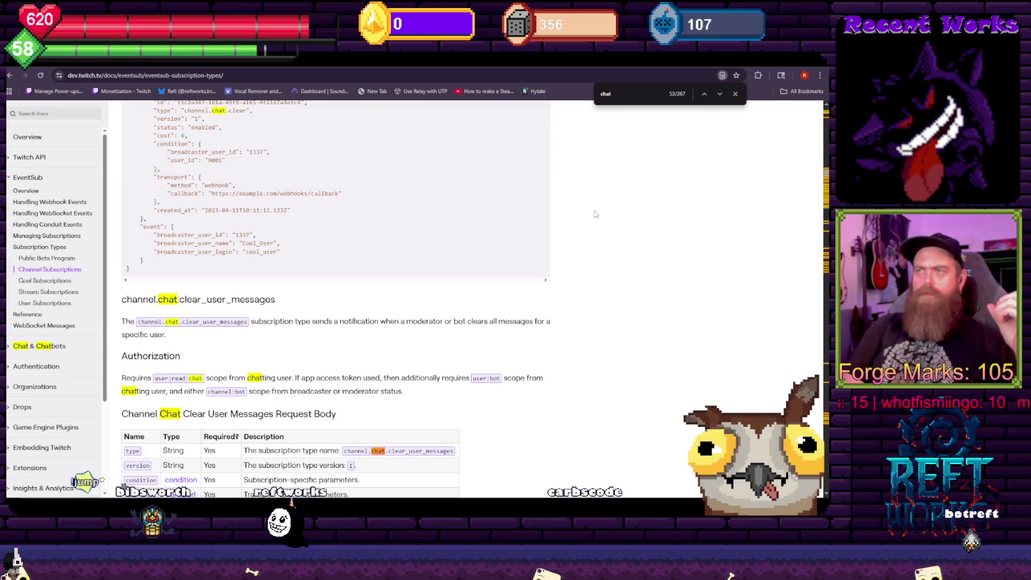
{"action": "key", "text": "Return"}
{"action": "key", "text": "Return"}
{"action": "key", "text": "Return"}
{"action": "key", "text": "Return"}
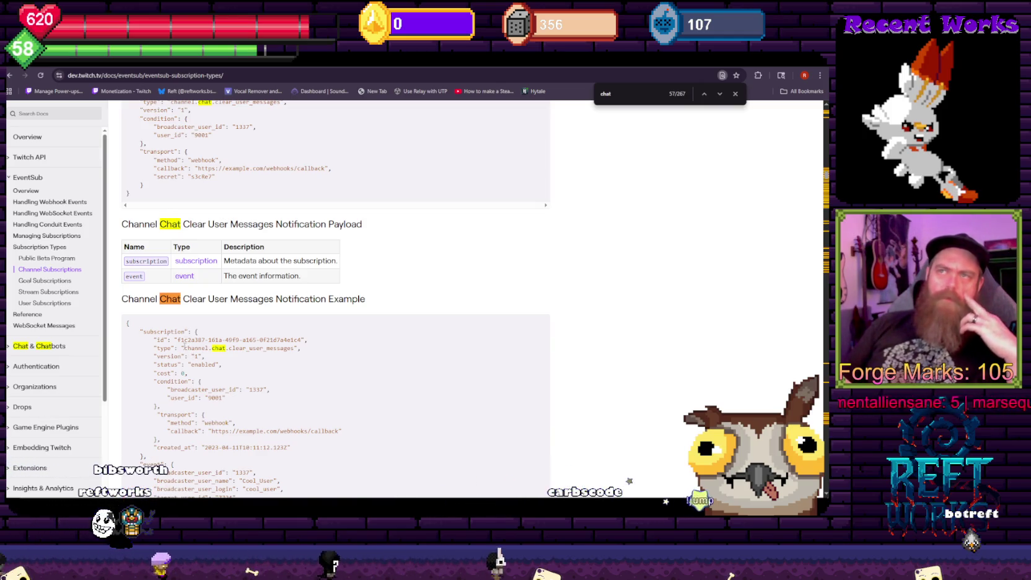
{"action": "key", "text": "alt+Tab"}
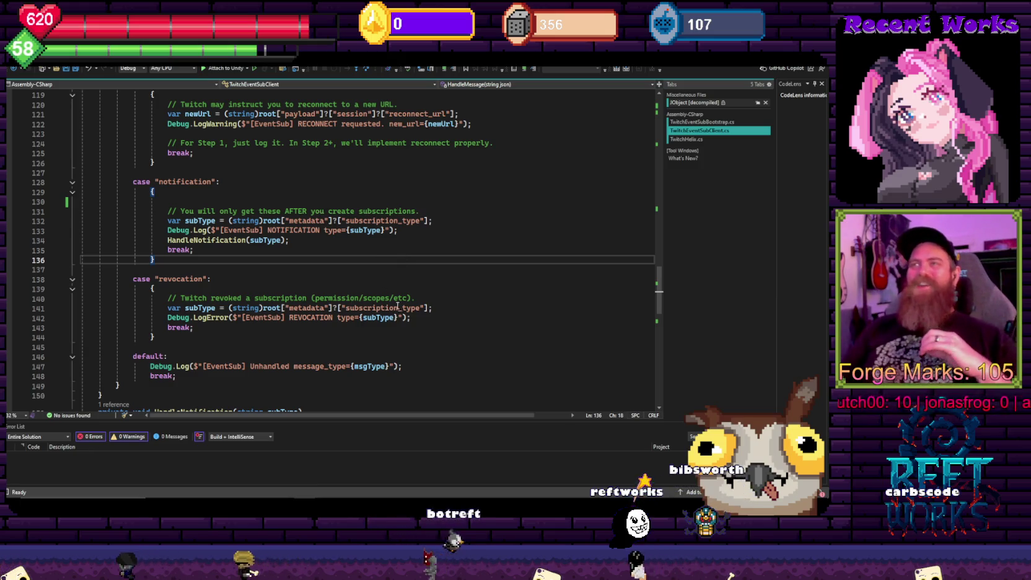
Filter the Unity console for 'channe' and inspect the CreateSub HTTP 202 log entry
{"action": "key", "text": "alt+Tab"}
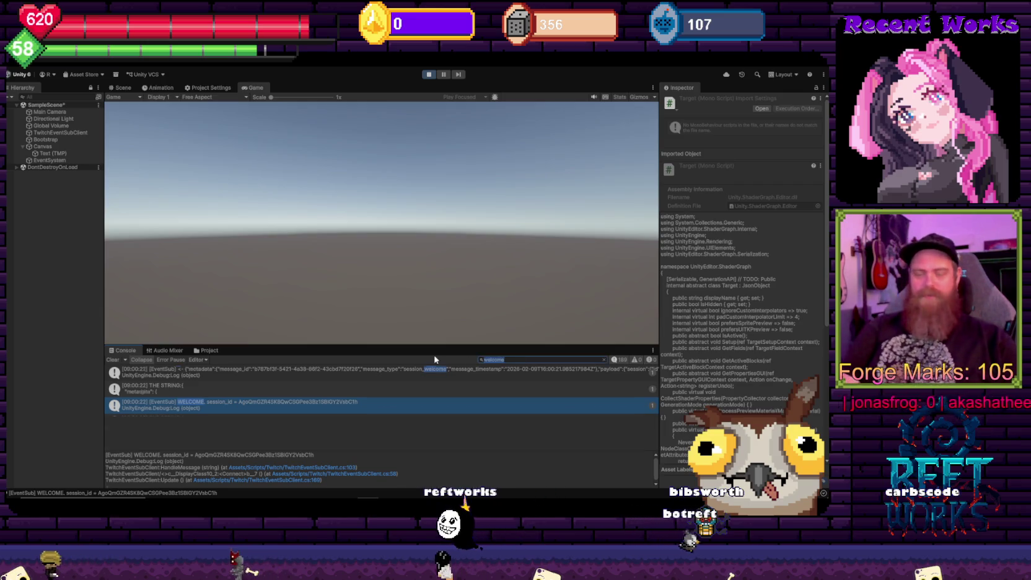
{"action": "type", "text": "channe"}
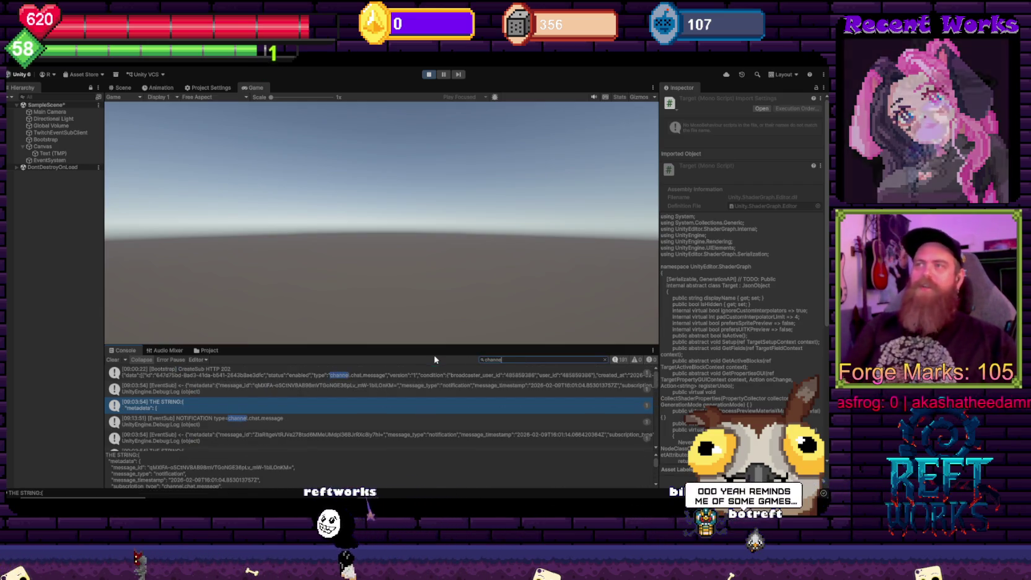
{"action": "left_click", "coordinate": [370, 379]}
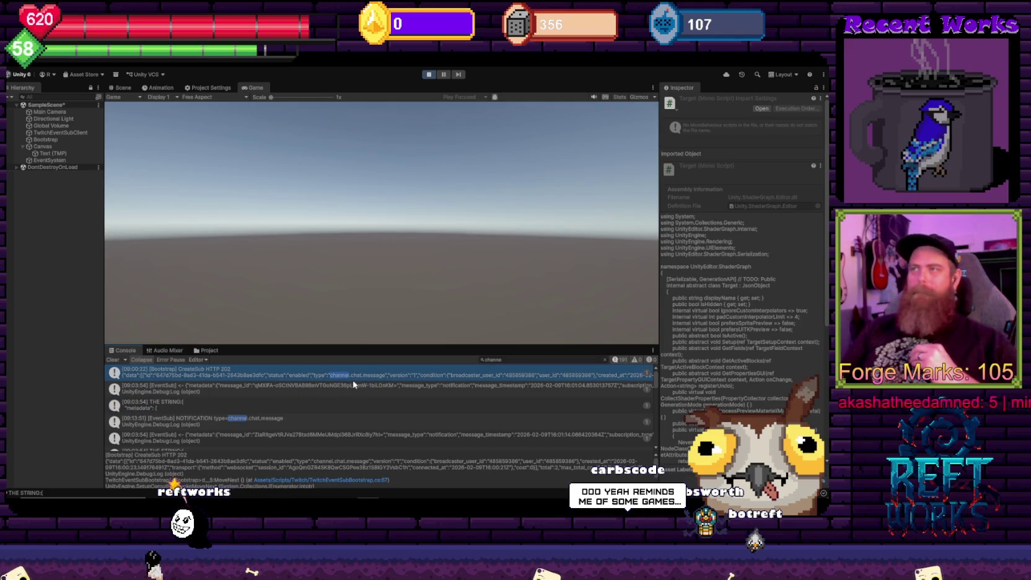
Review HandleNotification and start a new var line after the subscription_type lookup
{"action": "key", "text": "alt+Tab"}
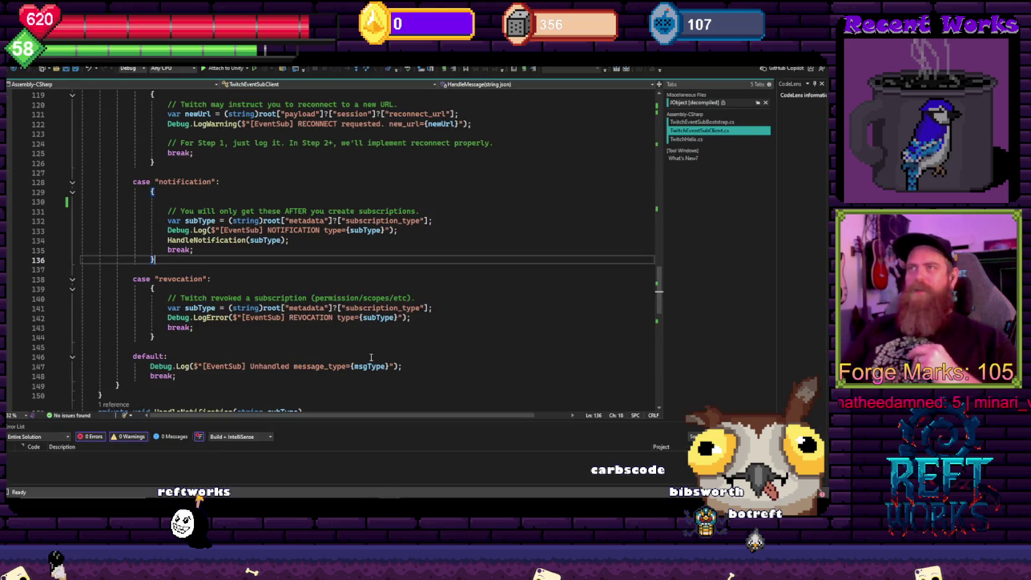
{"action": "scroll", "coordinate": [286, 255], "scroll_direction": "down", "scroll_amount": 10}
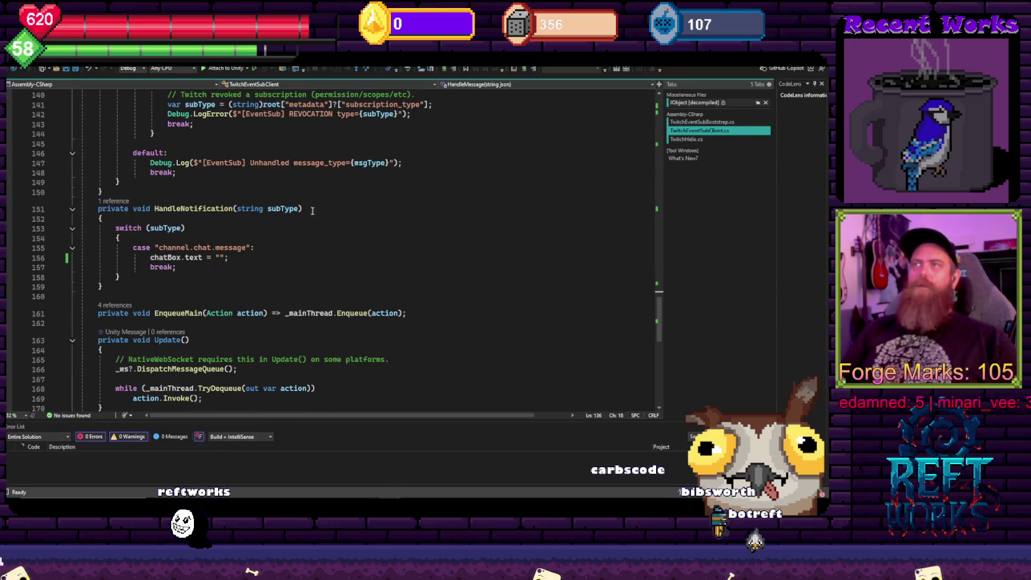
{"action": "left_click_drag", "start_coordinate": [312, 211], "coordinate": [310, 260]}
{"action": "left_click", "coordinate": [343, 247]}
{"action": "scroll", "coordinate": [358, 290], "scroll_direction": "up", "scroll_amount": 7}
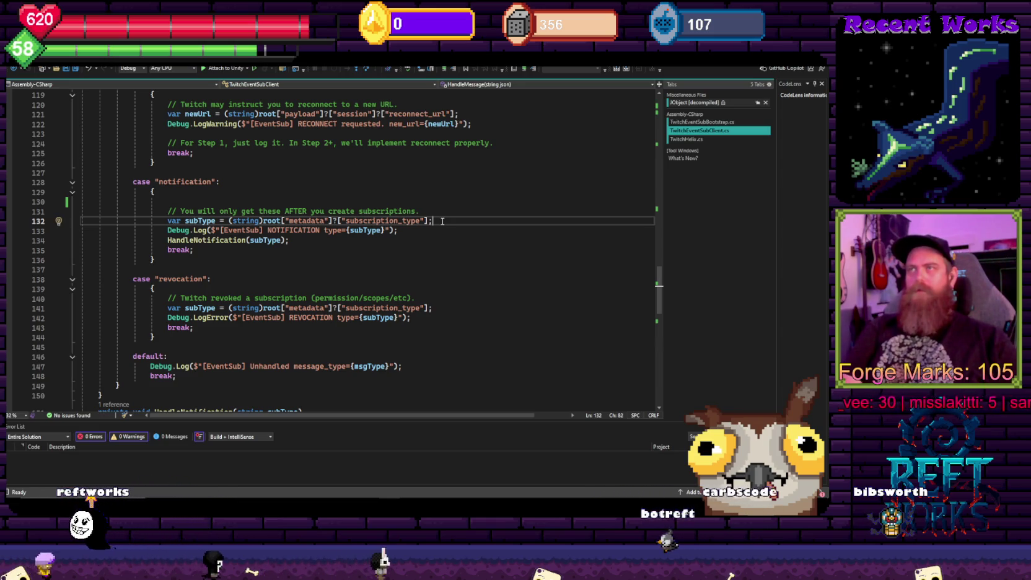
{"action": "key", "text": "Return"}
{"action": "type", "text": "var mes"}
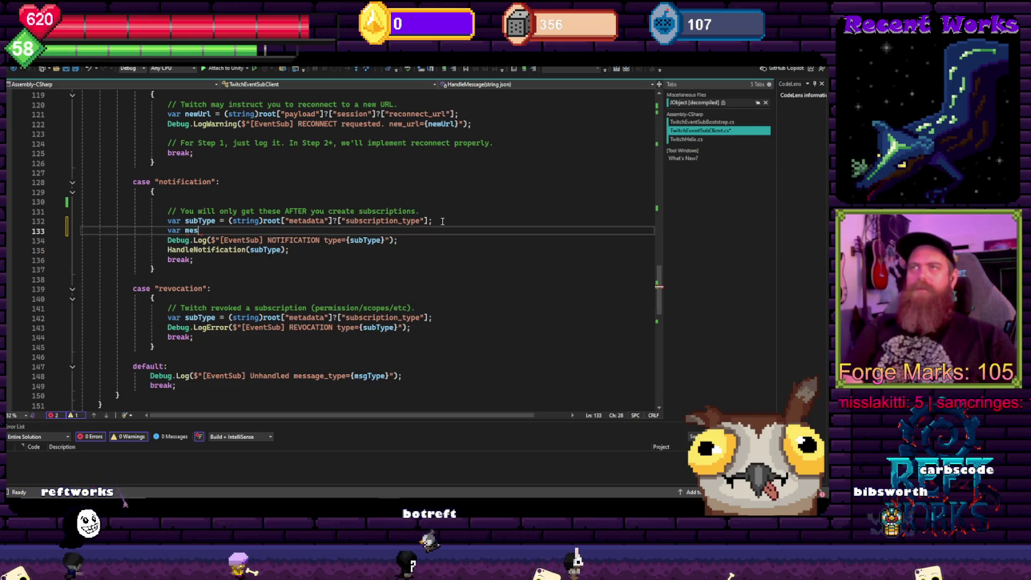
{"action": "type", "text": "(string "}
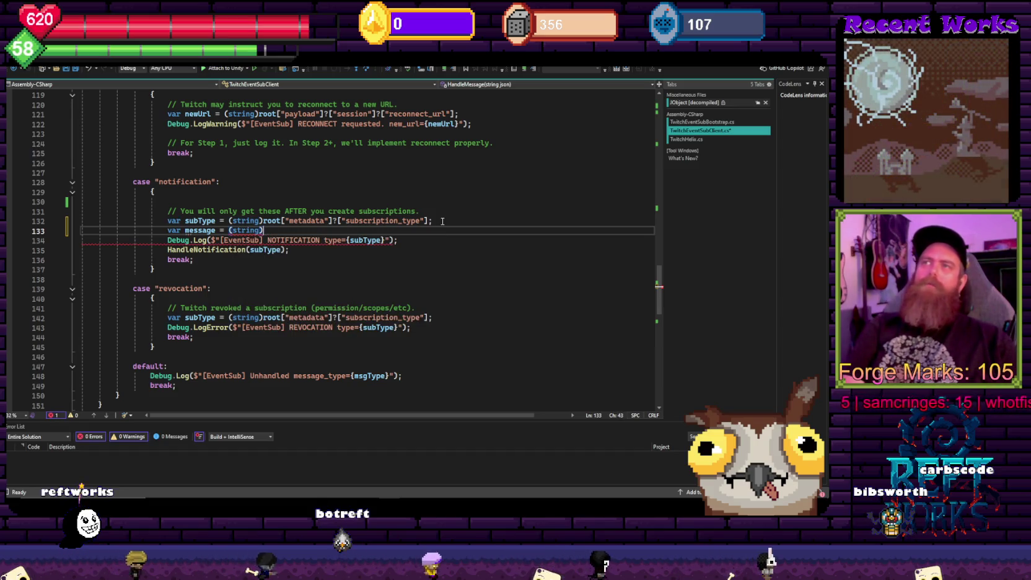
{"action": "type", "text": "root["}
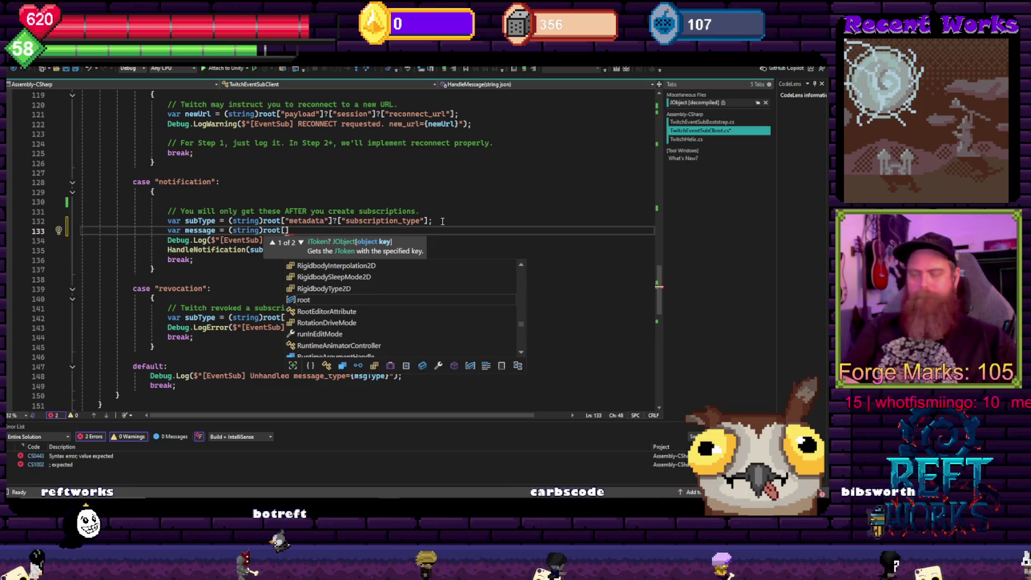
Complete var message = (string)root["metadata"]?["channel.chat.message"]; and select the notification log line below
{"action": "type", "text": "\""}
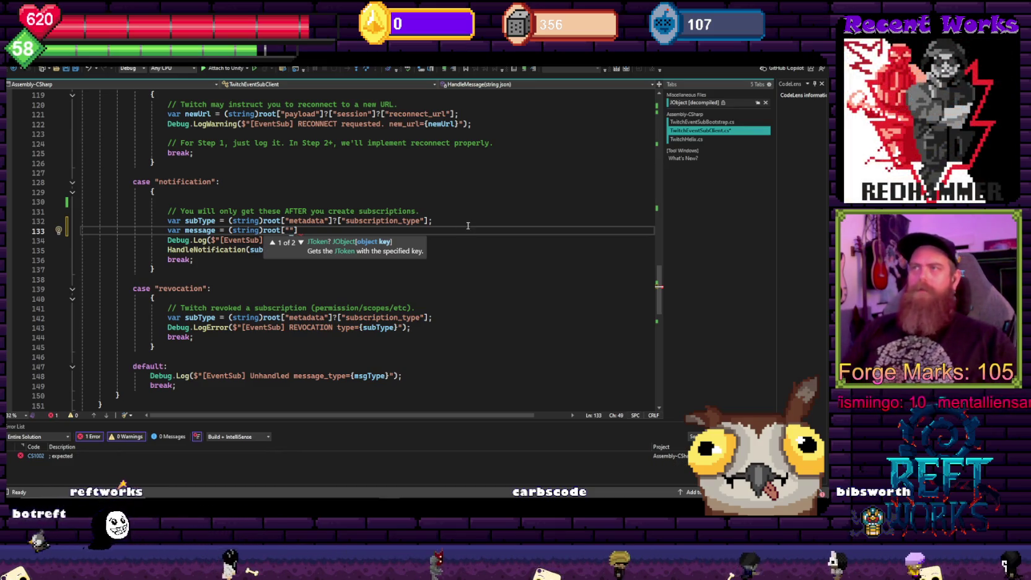
{"action": "scroll", "coordinate": [443, 221], "scroll_direction": "up", "scroll_amount": 5}
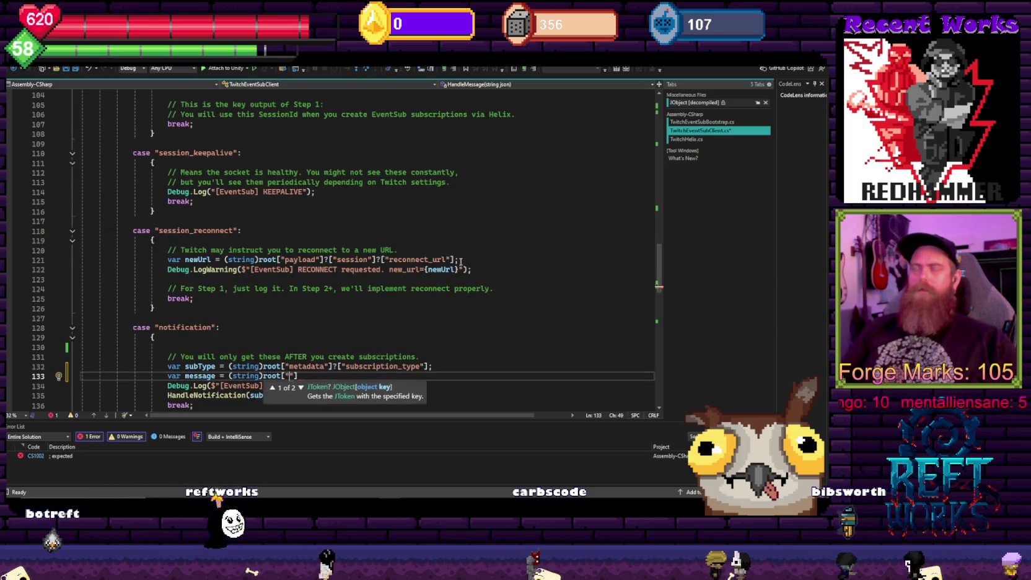
{"action": "scroll", "coordinate": [453, 268], "scroll_direction": "down", "scroll_amount": 3}
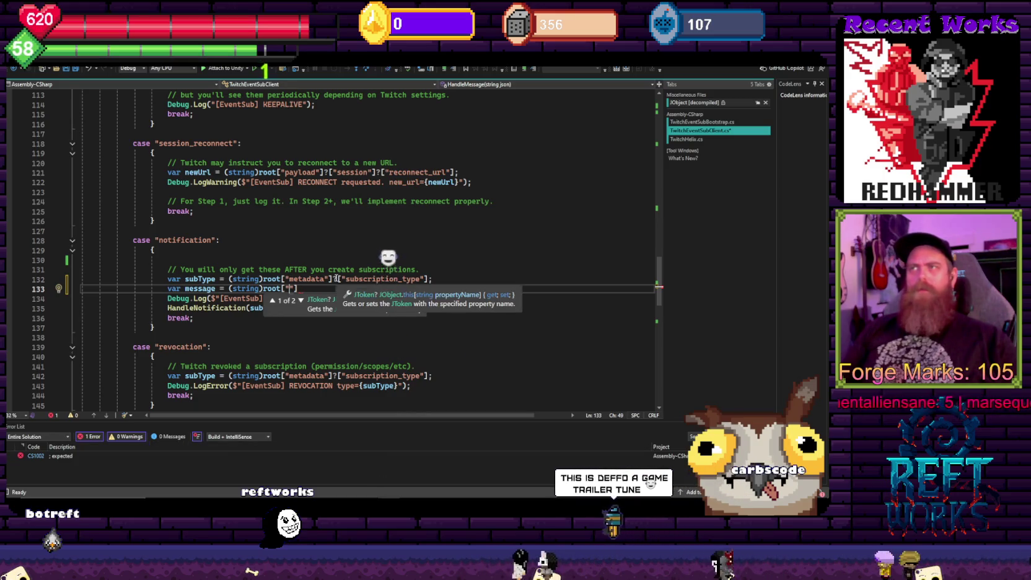
{"action": "type", "text": "metadata"}
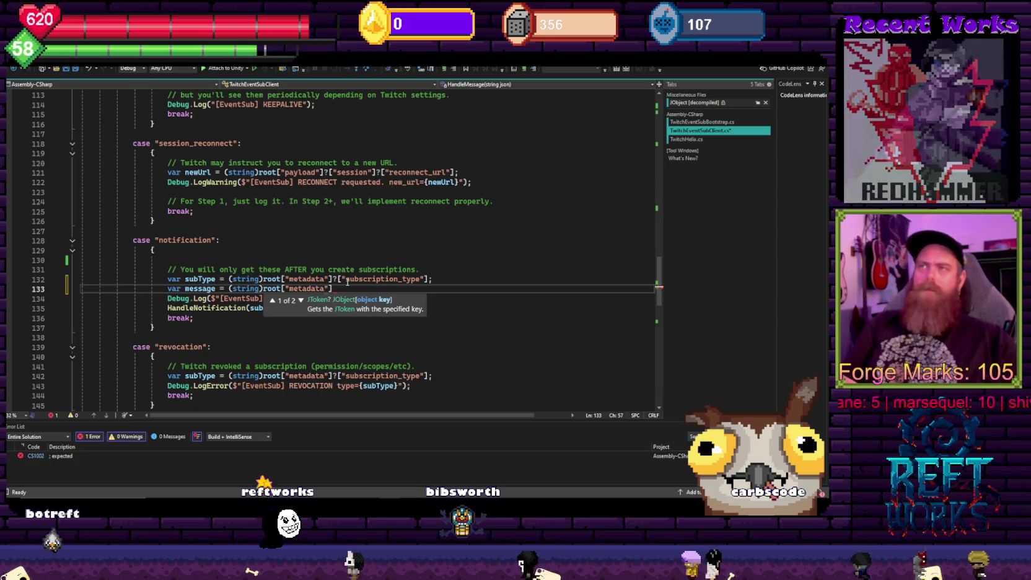
{"action": "type", "text": "\"]?"}
{"action": "type", "text": "[\""}
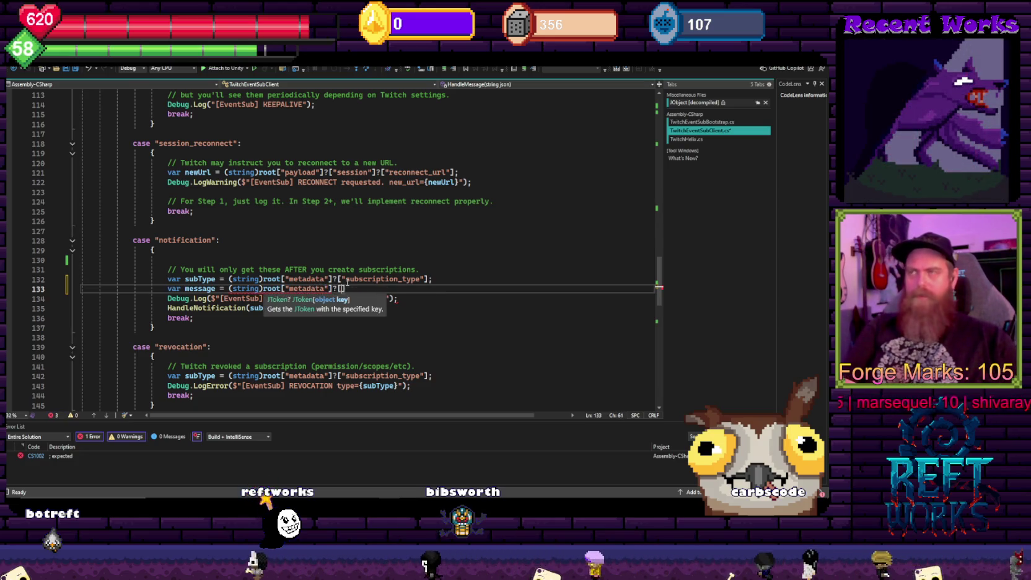
{"action": "type", "text": "channel.chatn"}
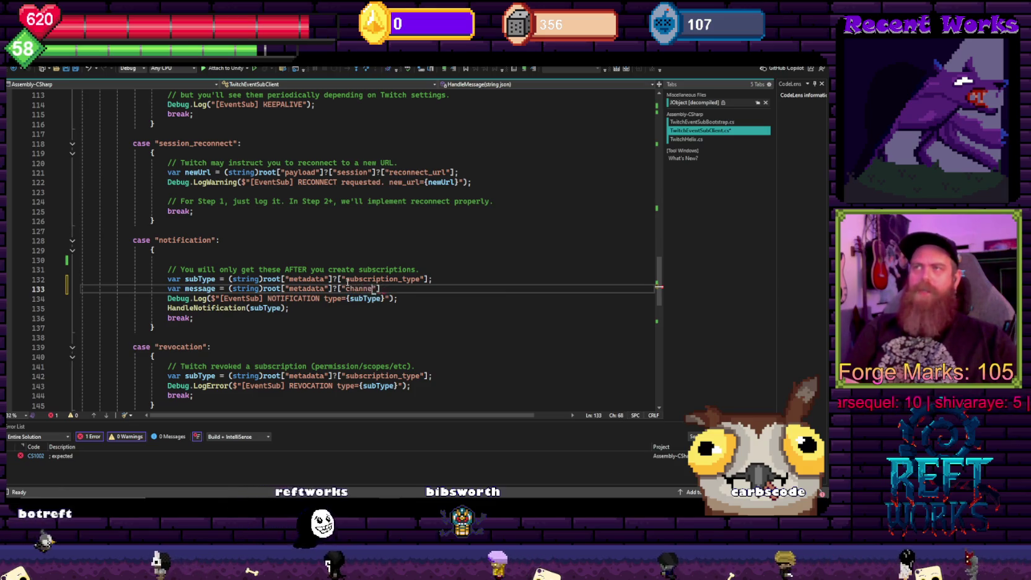
{"action": "key", "text": "BackSpace"}
{"action": "type", "text": ".message"}
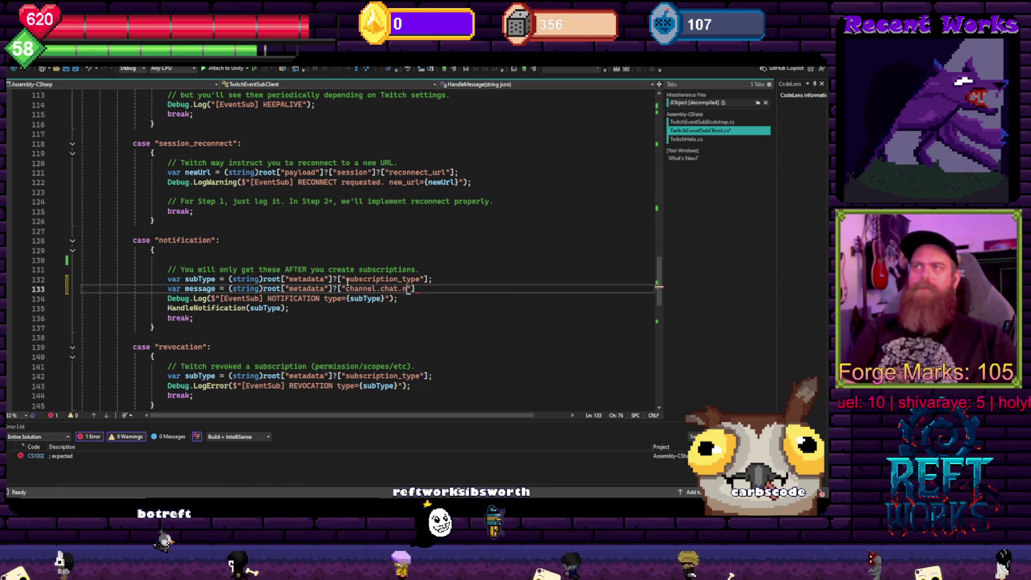
{"action": "key", "text": "Right"}
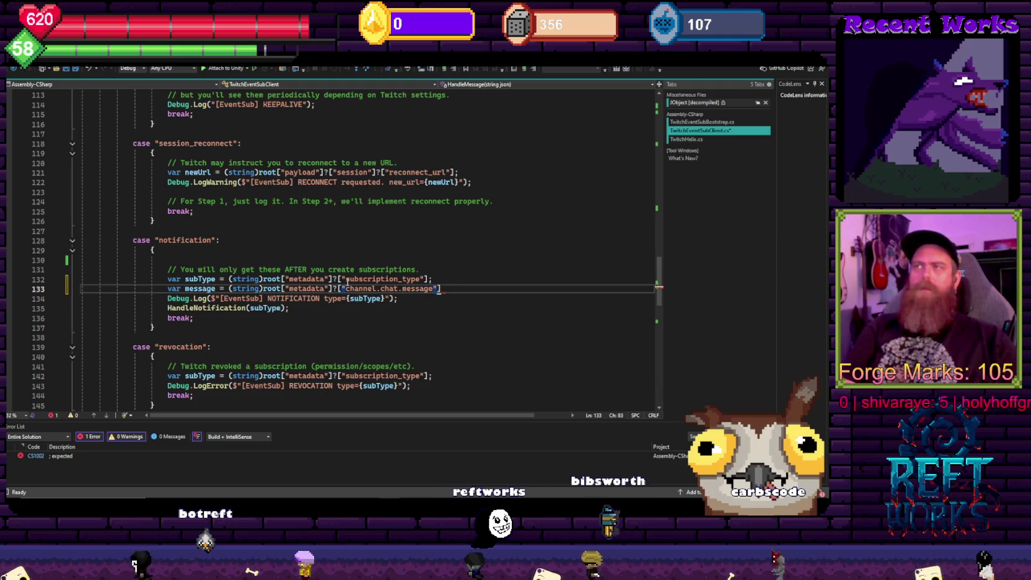
{"action": "type", "text": "];"}
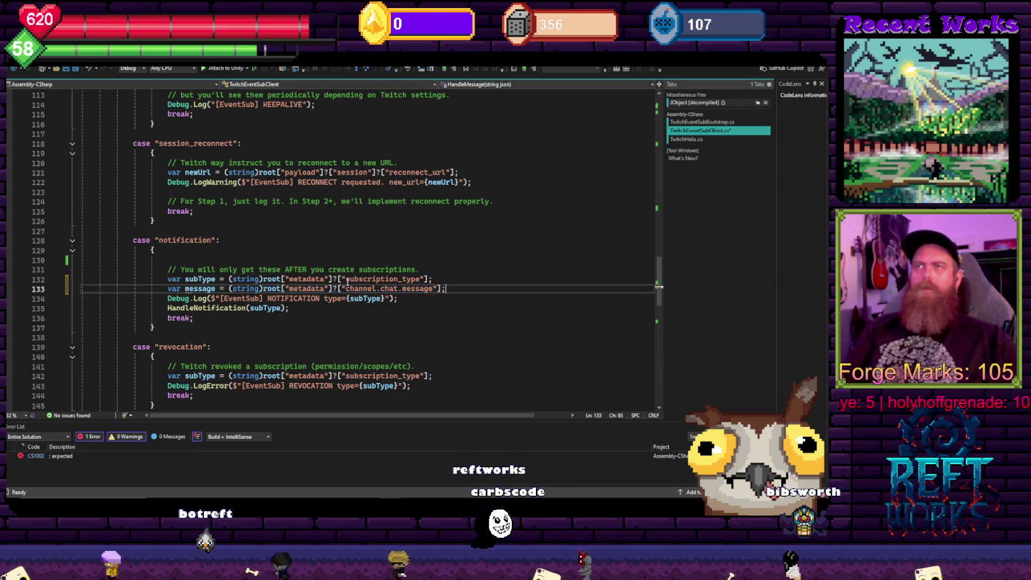
{"action": "key", "text": "Down"}
{"action": "key", "text": "shift+Home"}
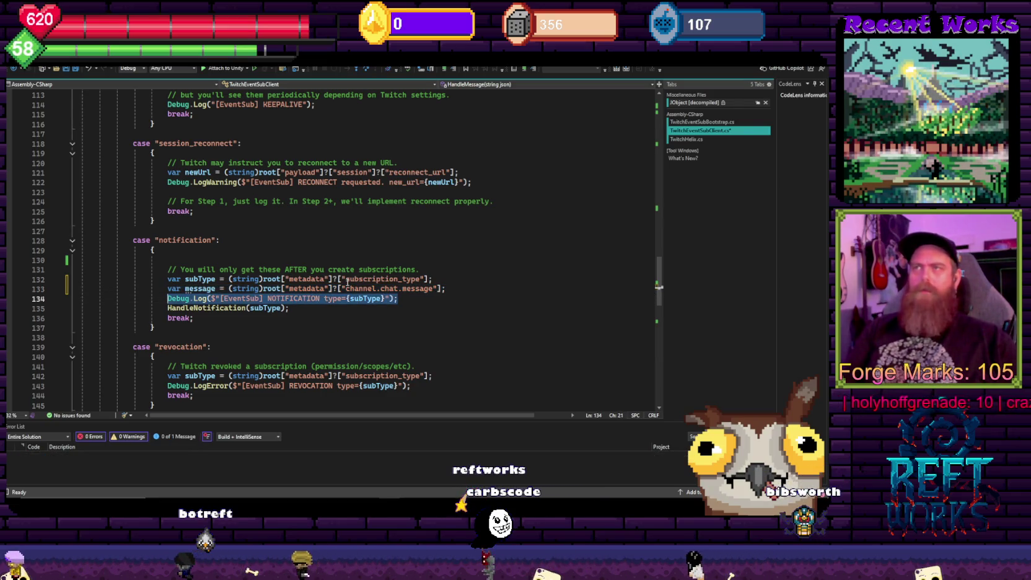
Duplicate the notification Debug.Log as "[EventSub] Message ??" printing message instead of subType, then switch to Unity
{"action": "key", "text": "ctrl+c"}
{"action": "key", "text": "End"}
{"action": "key", "text": "Return"}
{"action": "key", "text": "ctrl+v"}
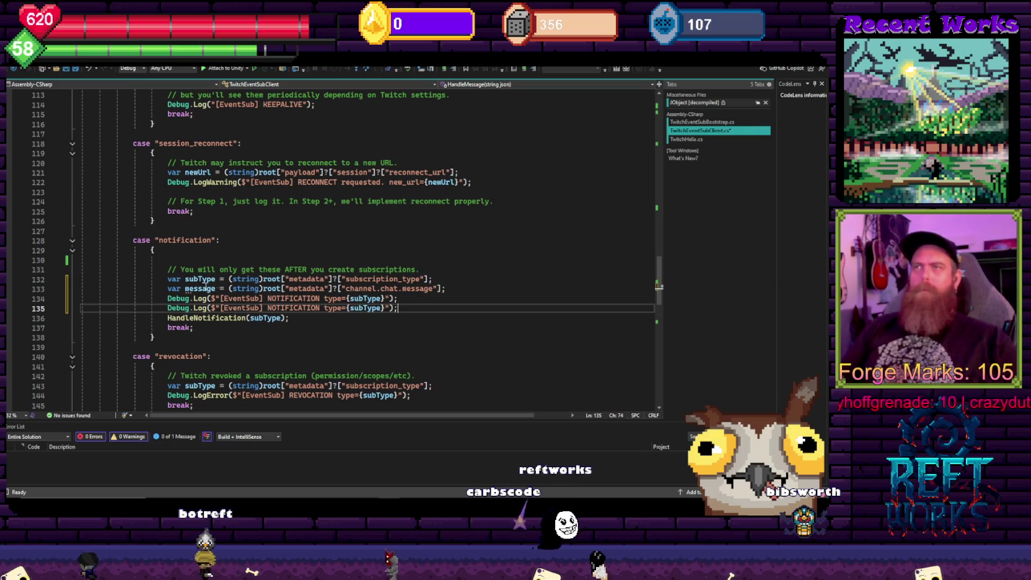
{"action": "double_click", "coordinate": [200, 289]}
{"action": "right_click", "coordinate": [380, 310]}
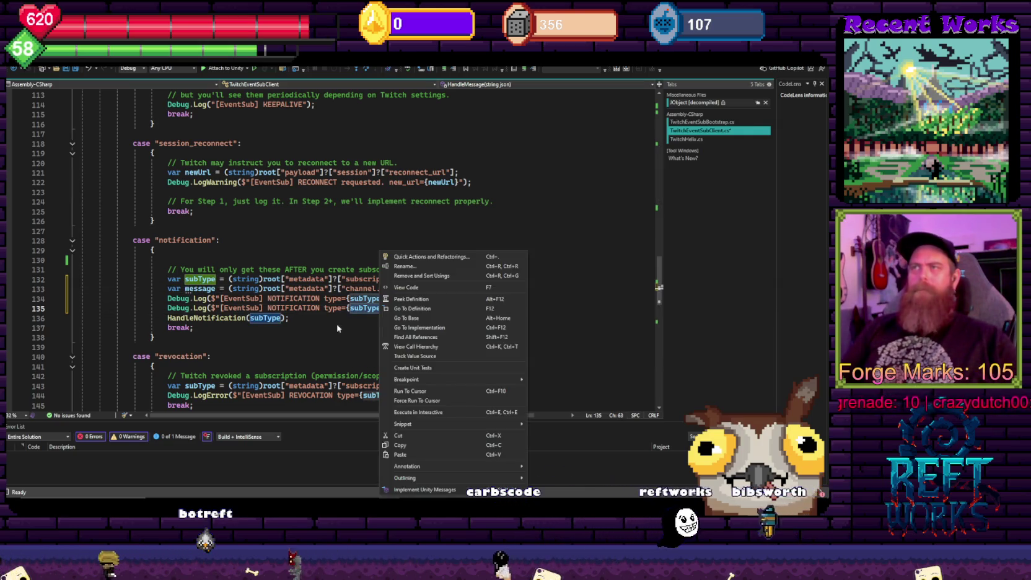
{"action": "double_click", "coordinate": [363, 308]}
{"action": "key", "text": "ctrl+v"}
{"action": "double_click", "coordinate": [281, 308]}
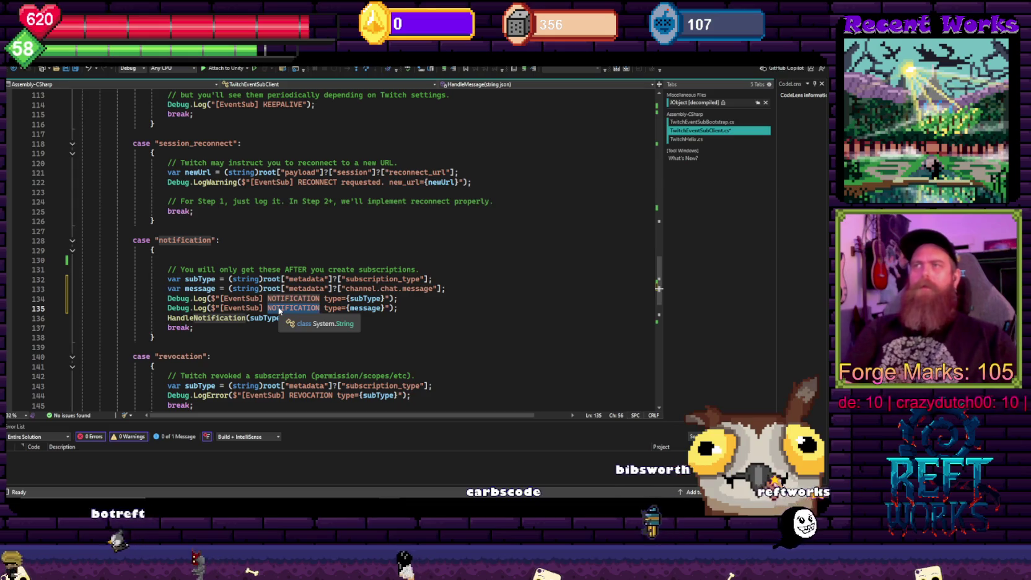
{"action": "type", "text": "Message ??"}
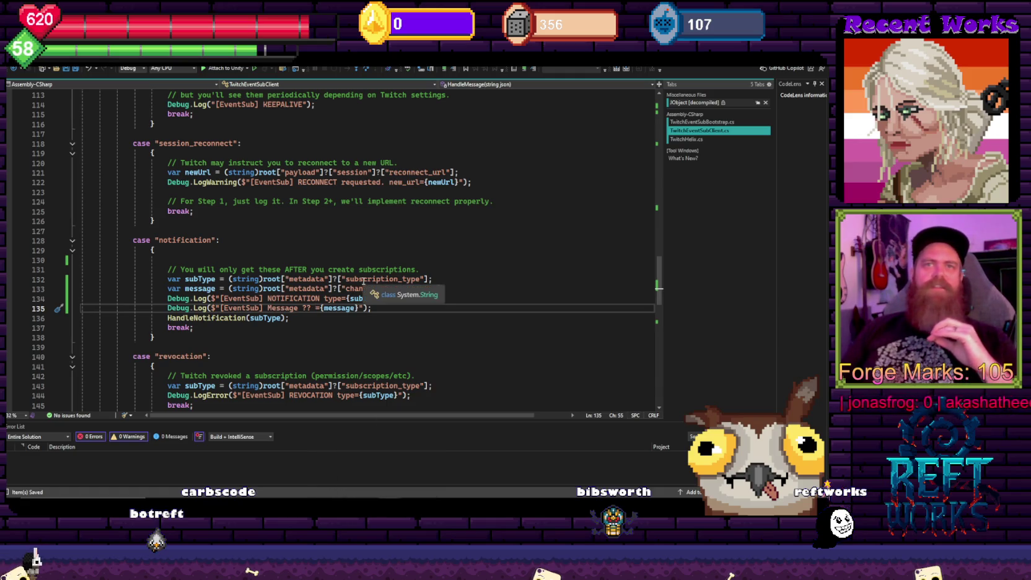
{"action": "key", "text": "alt+Tab"}
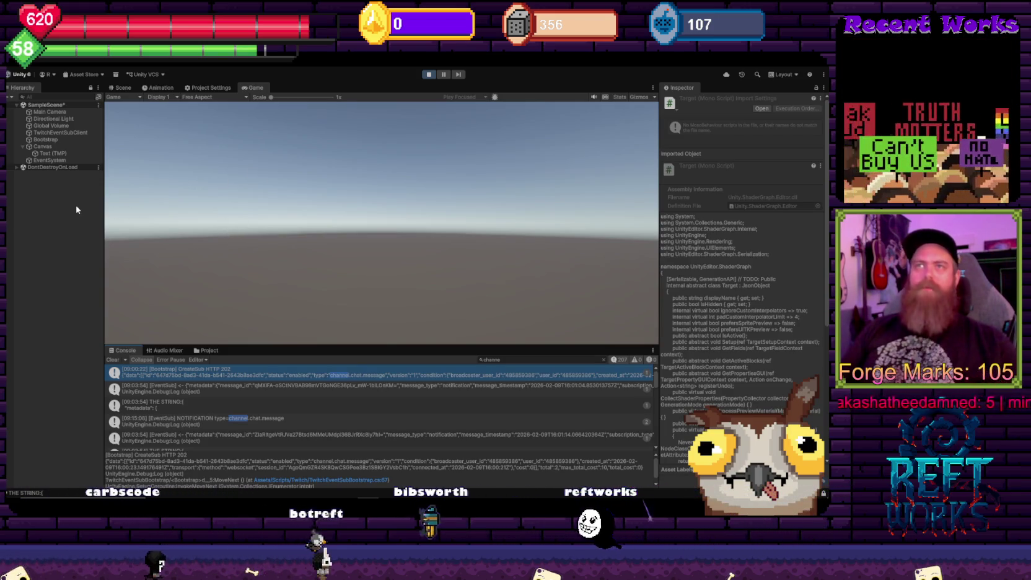
Save, exit Play mode so scripts recompile, and start the game again
{"action": "key", "text": "ctrl+s"}
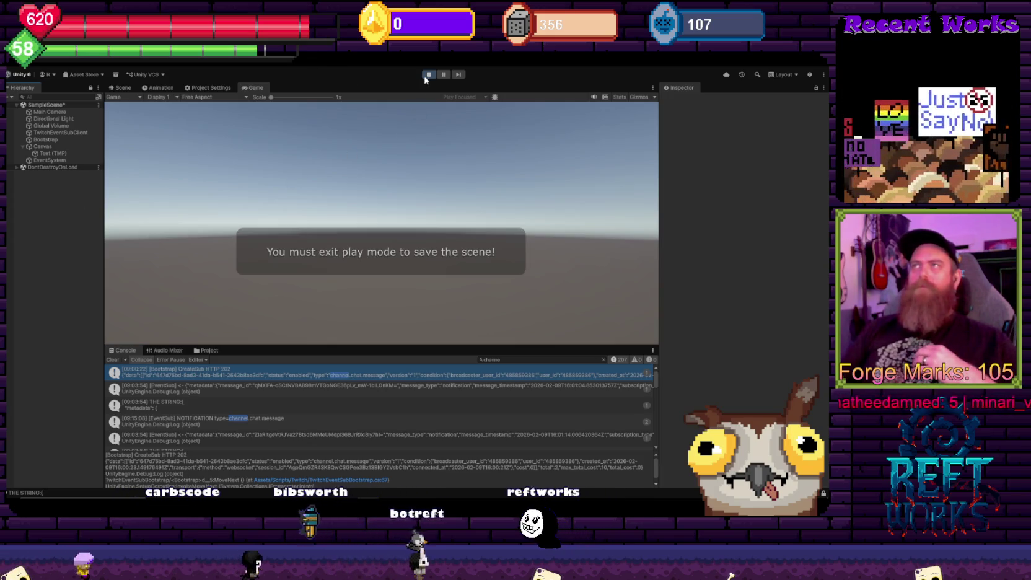
{"action": "key", "text": "ctrl+p"}
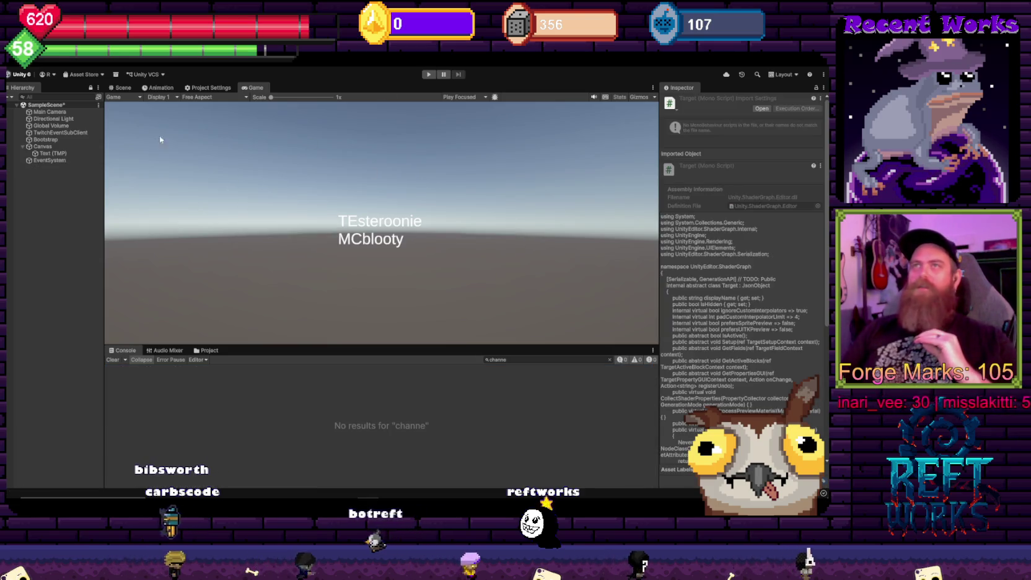
{"action": "left_click", "coordinate": [58, 219]}
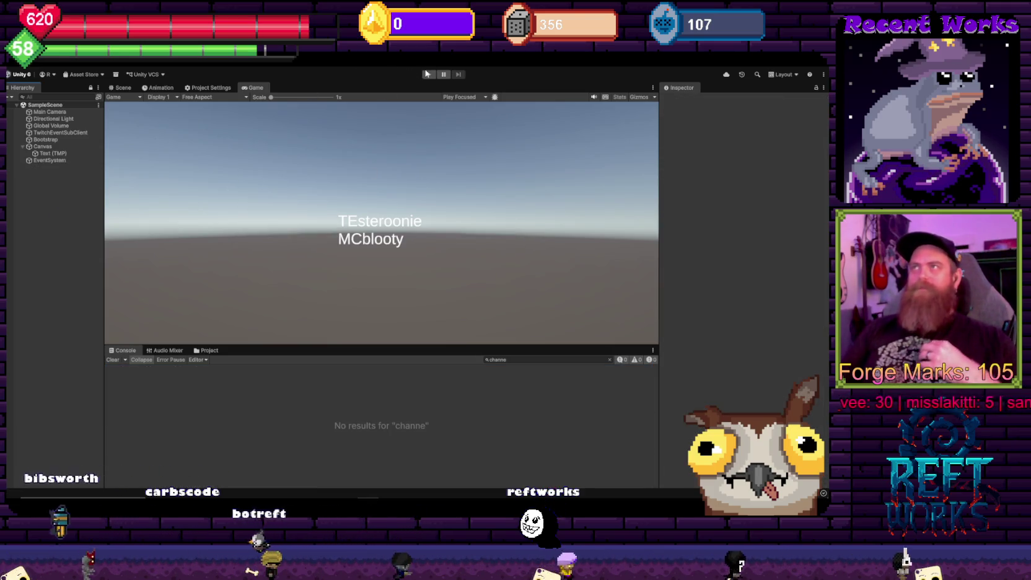
{"action": "left_click", "coordinate": [428, 74]}
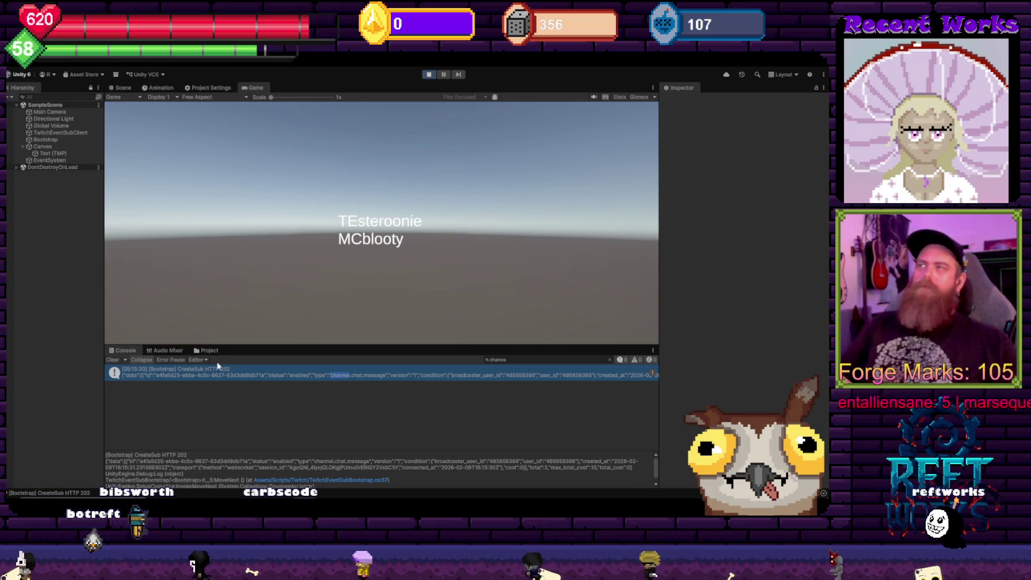
Filter the console for 'message' and inspect the empty Message ?? log after the chat notification
{"action": "left_click", "coordinate": [517, 361]}
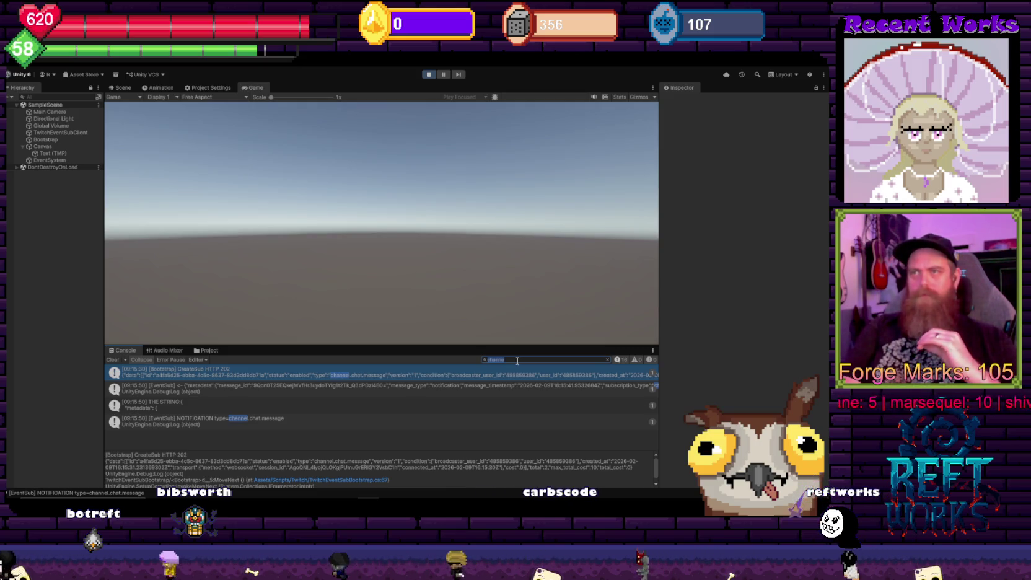
{"action": "left_click", "coordinate": [213, 426]}
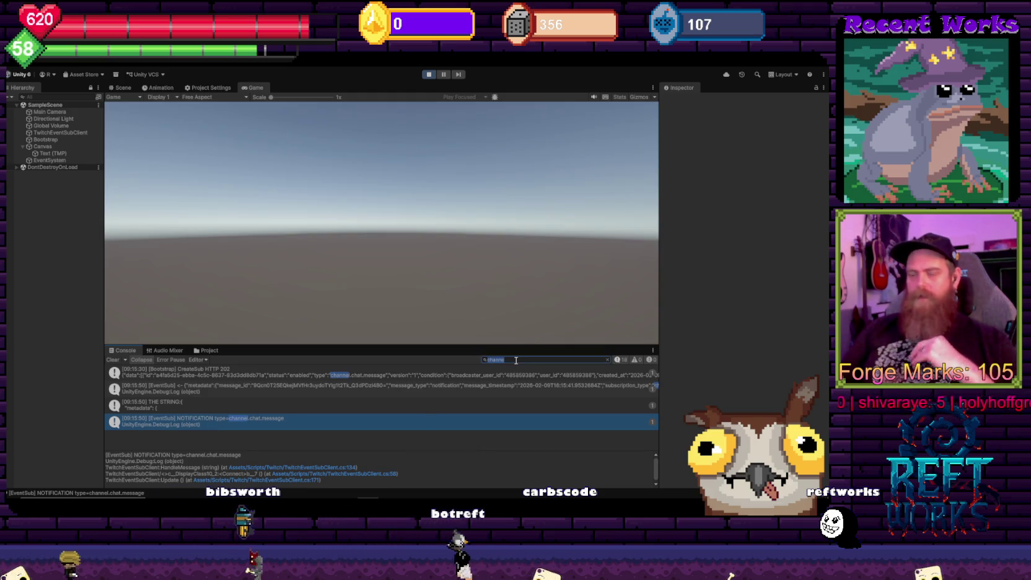
{"action": "type", "text": "messa"}
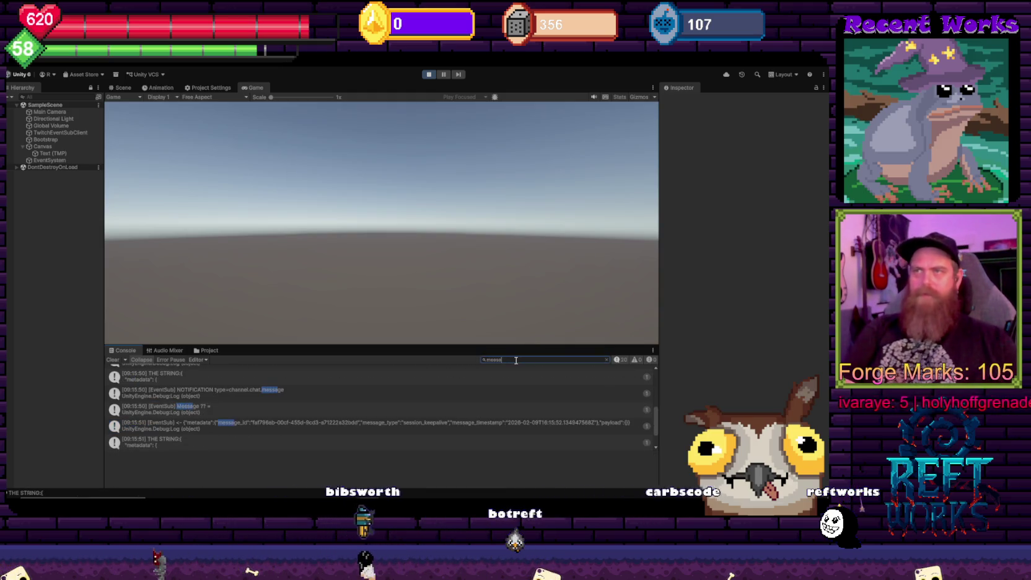
{"action": "type", "text": "ge"}
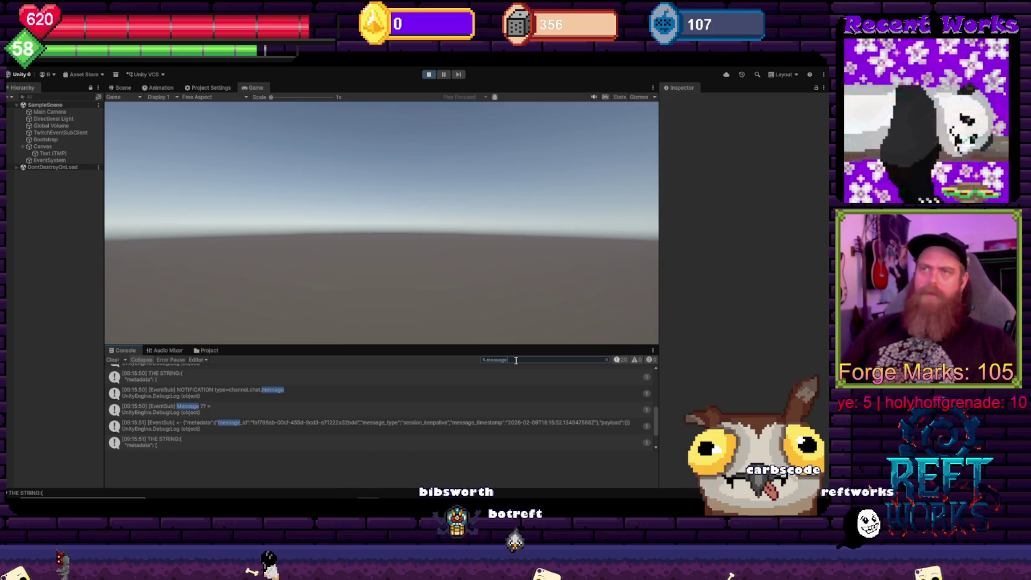
{"action": "left_click", "coordinate": [304, 409]}
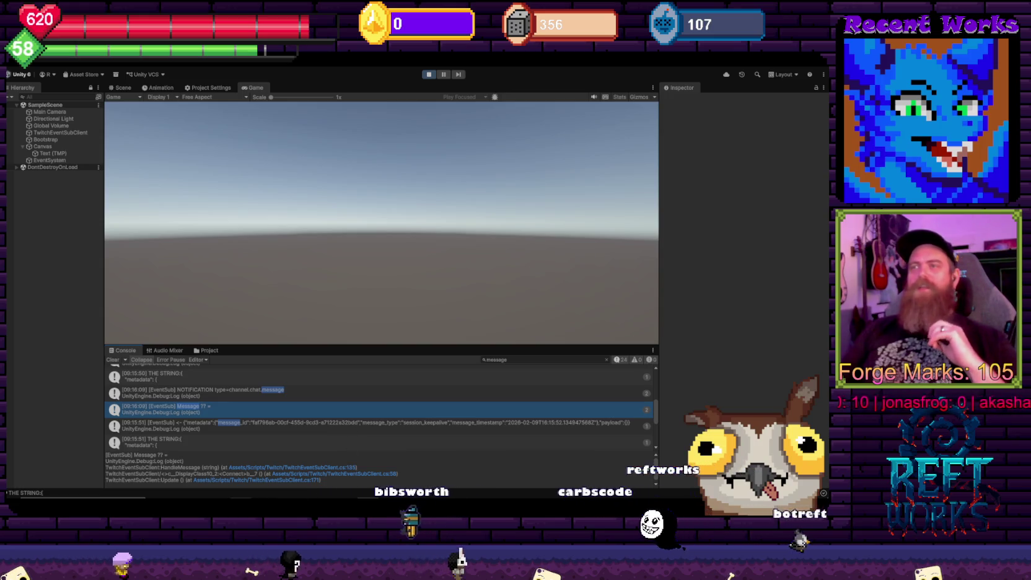
{"action": "mouse_move", "coordinate": [241, 492]}
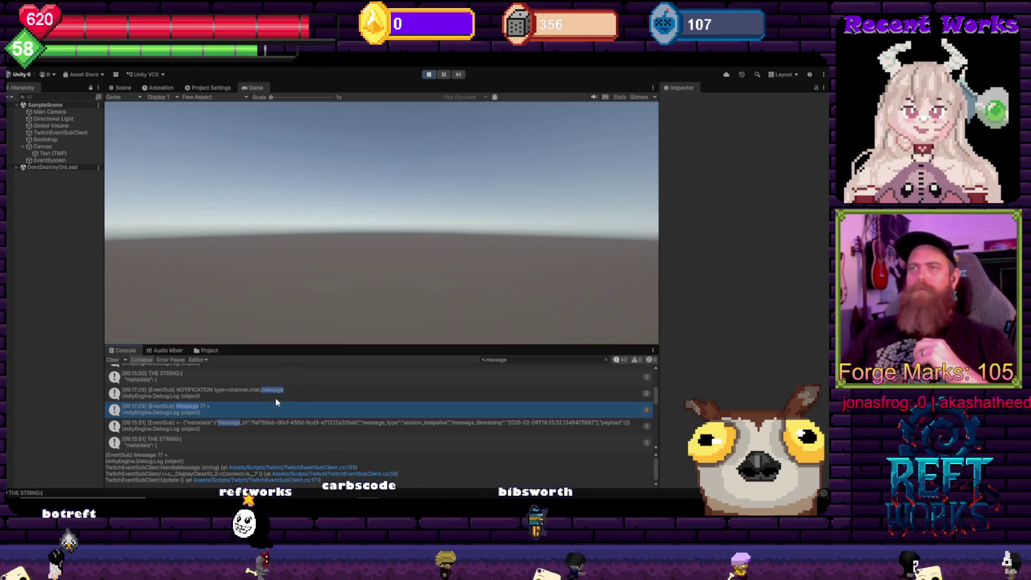
Expand the raw notification log in the console and locate its channel.chat.message subscription type
{"action": "scroll", "coordinate": [416, 430], "scroll_direction": "down", "scroll_amount": 2}
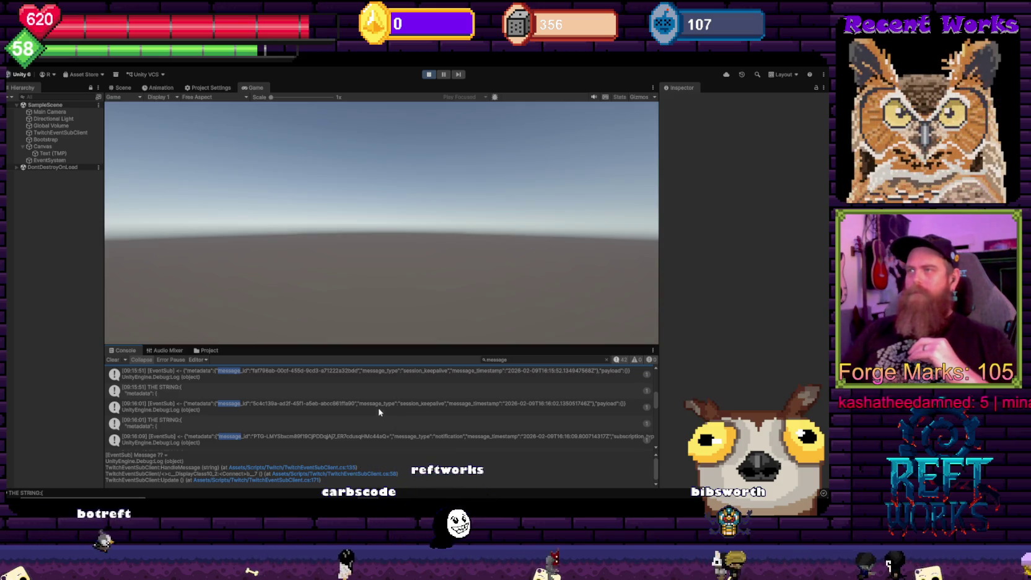
{"action": "scroll", "coordinate": [293, 408], "scroll_direction": "down", "scroll_amount": 5}
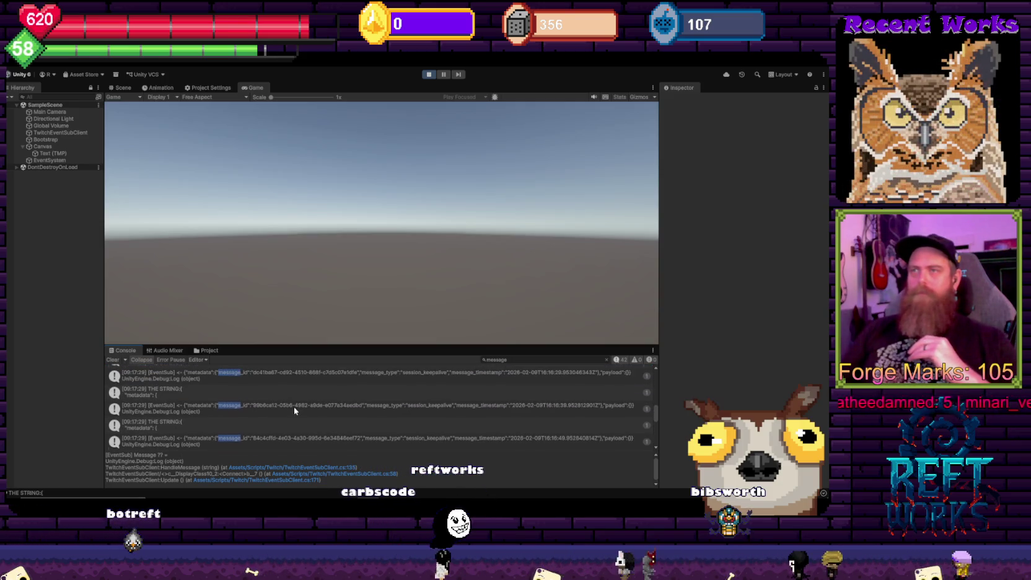
{"action": "scroll", "coordinate": [295, 412], "scroll_direction": "down", "scroll_amount": 4}
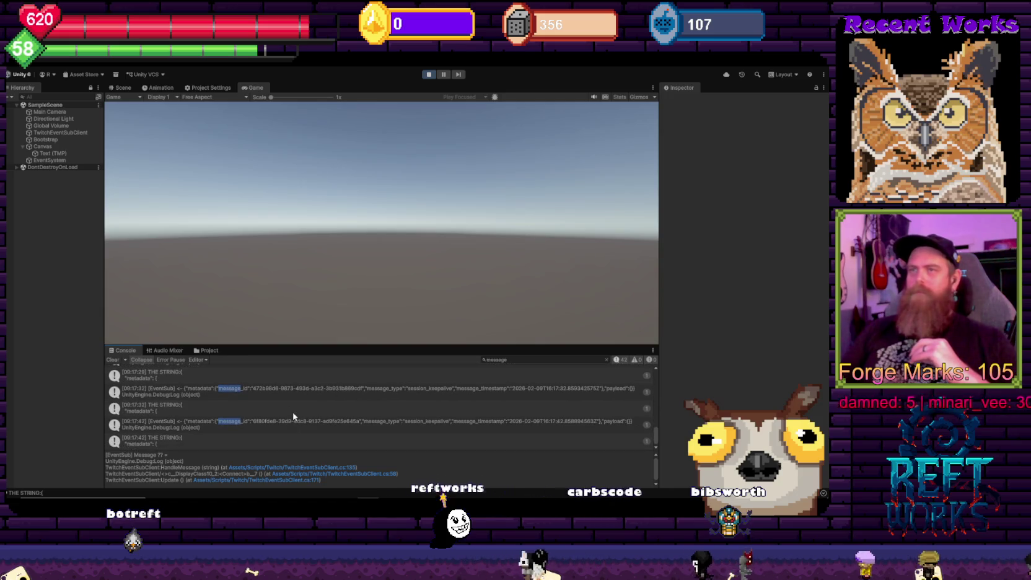
{"action": "scroll", "coordinate": [297, 420], "scroll_direction": "up", "scroll_amount": 6}
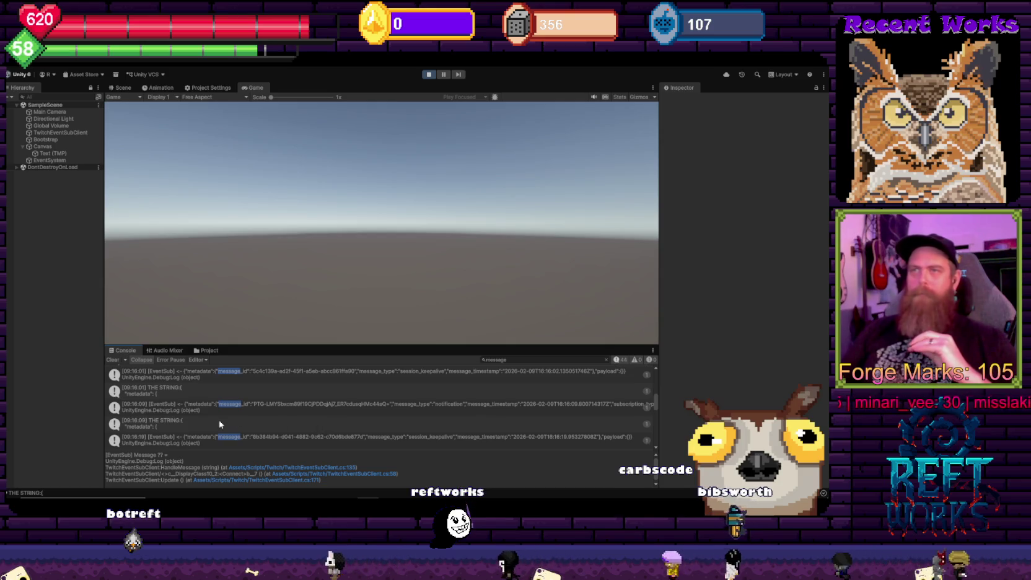
{"action": "left_click", "coordinate": [219, 424]}
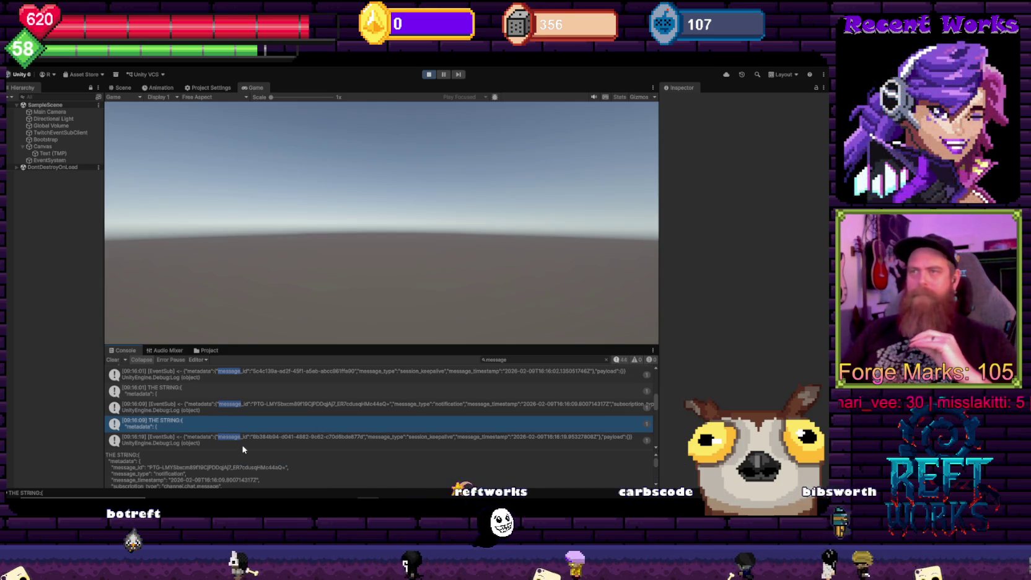
{"action": "scroll", "coordinate": [251, 472], "scroll_direction": "down", "scroll_amount": 1}
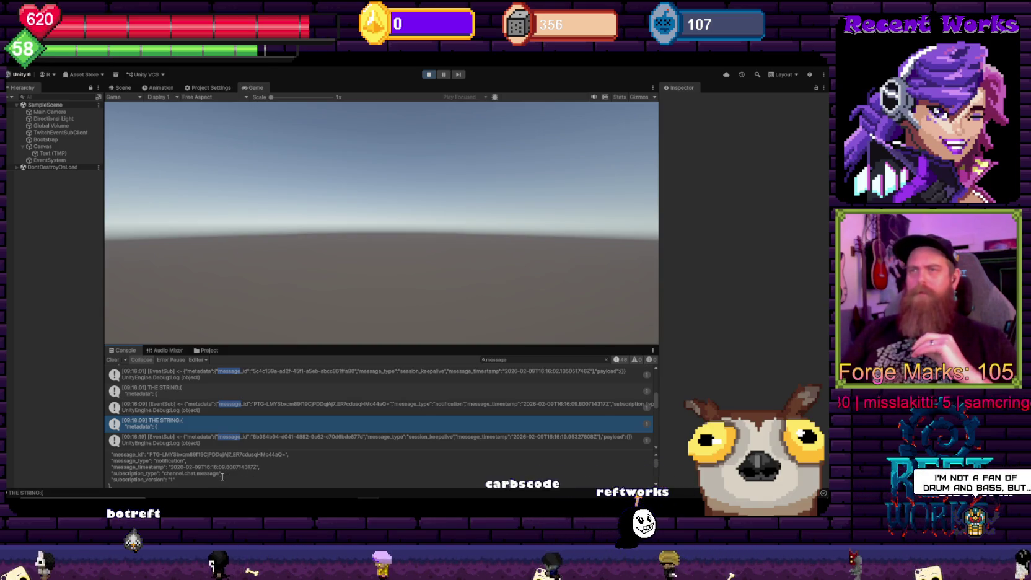
{"action": "double_click", "coordinate": [195, 473]}
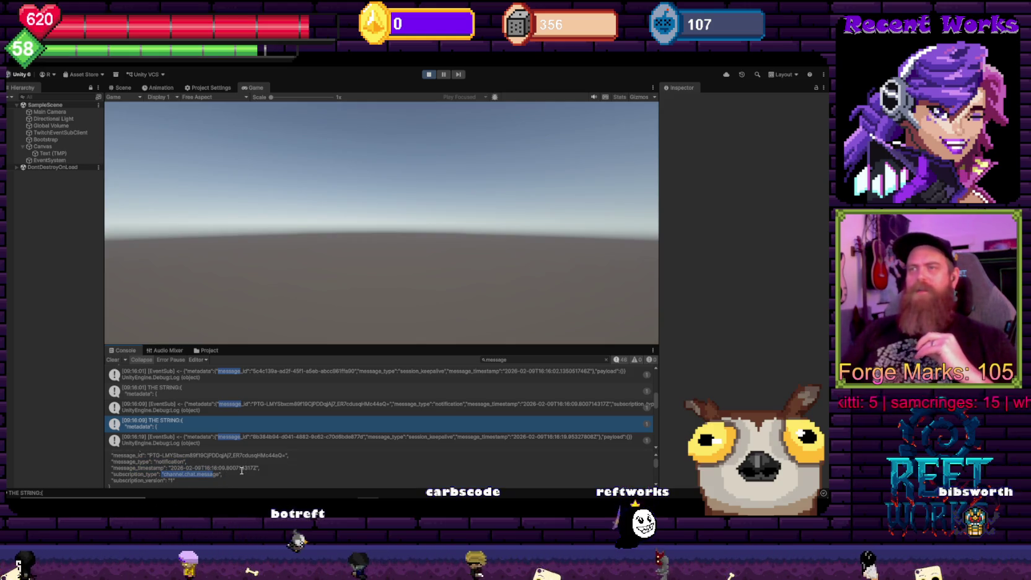
{"action": "scroll", "coordinate": [240, 473], "scroll_direction": "up", "scroll_amount": 1}
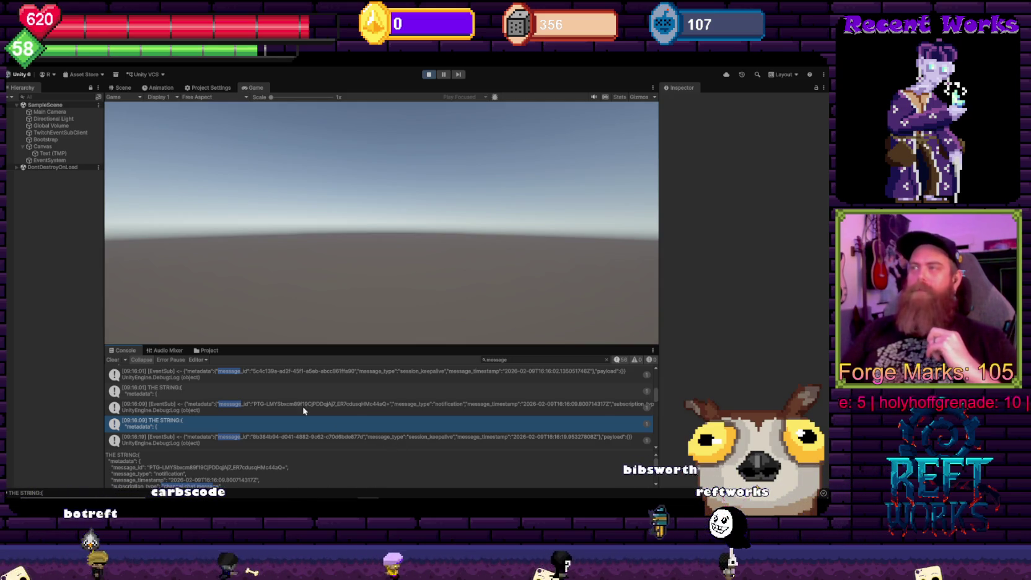
Scroll through the incoming keepalive logs, then return to the TwitchEventSubClient script
{"action": "scroll", "coordinate": [266, 414], "scroll_direction": "down", "scroll_amount": 1}
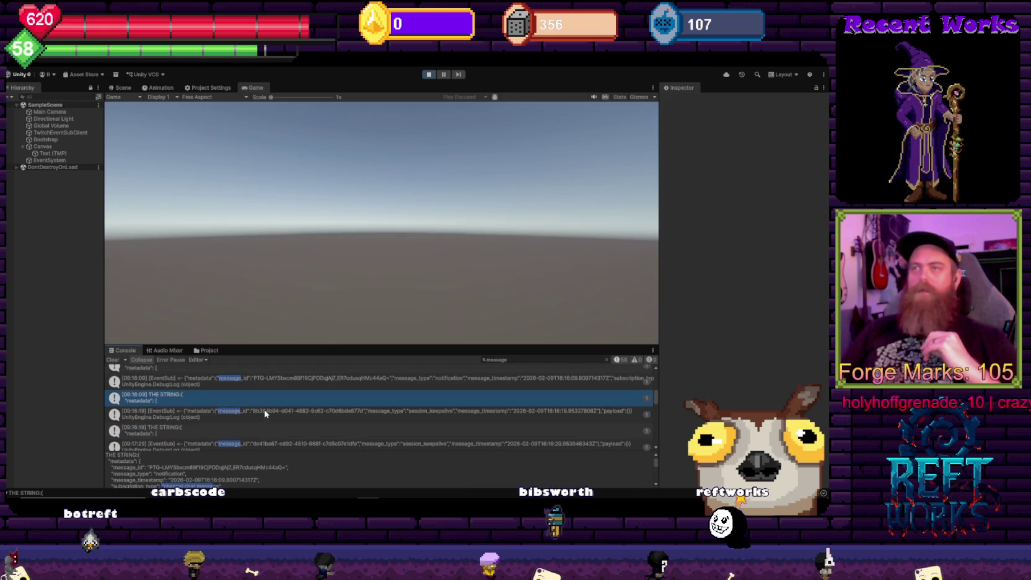
{"action": "scroll", "coordinate": [267, 412], "scroll_direction": "down", "scroll_amount": 2}
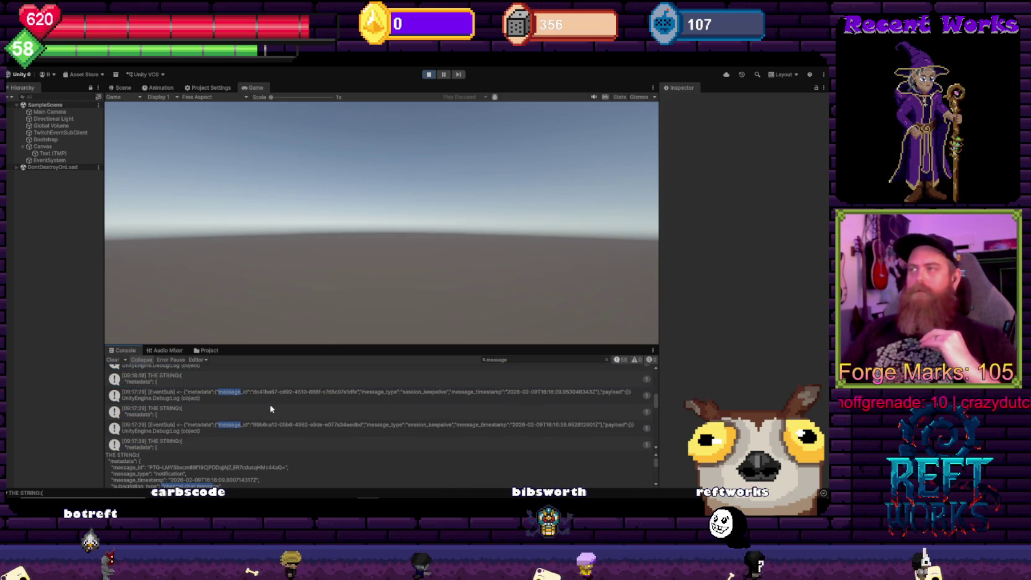
{"action": "scroll", "coordinate": [271, 409], "scroll_direction": "down", "scroll_amount": 1}
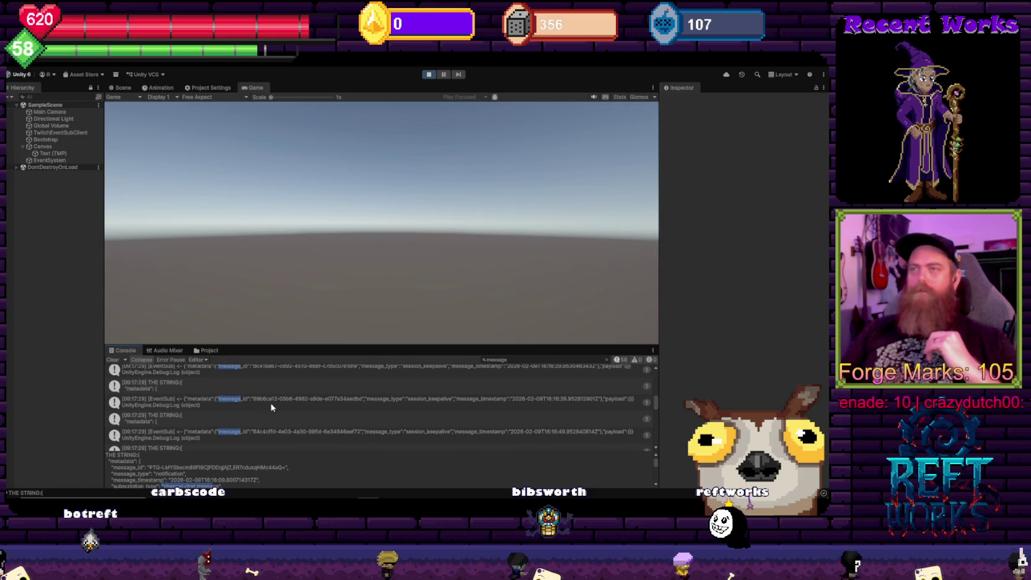
{"action": "scroll", "coordinate": [270, 407], "scroll_direction": "down", "scroll_amount": 1}
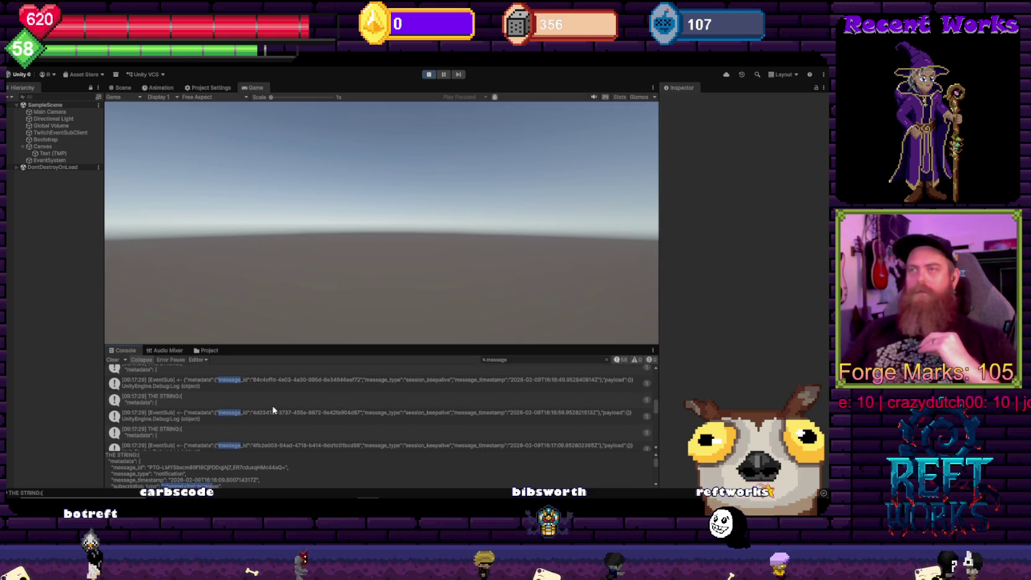
{"action": "scroll", "coordinate": [273, 405], "scroll_direction": "down", "scroll_amount": 1}
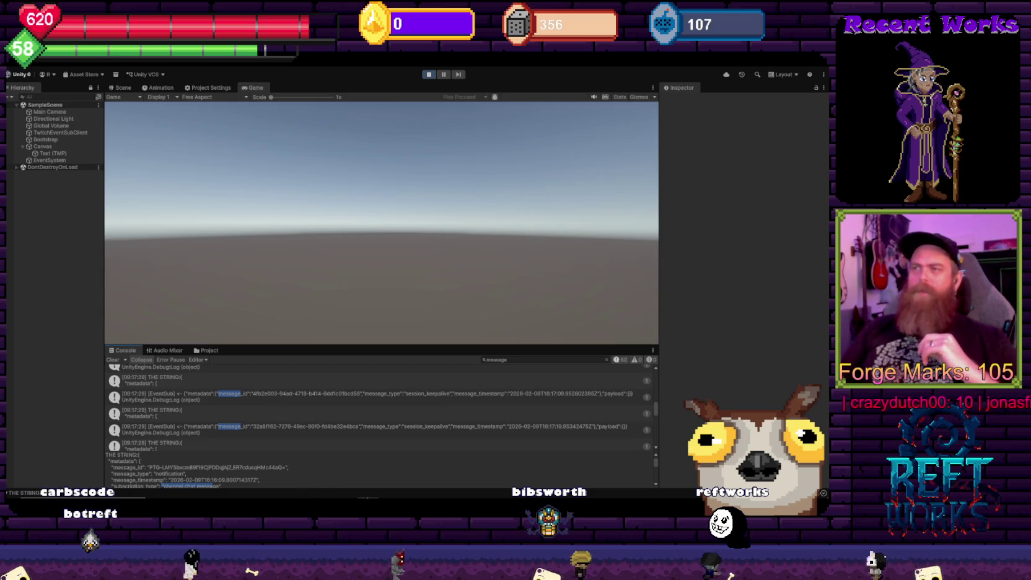
{"action": "key", "text": "alt+Tab"}
In the EventSub docs, search for 'chat.mes' to reach the channel.chat.message description
{"action": "mouse_move", "coordinate": [180, 496]}
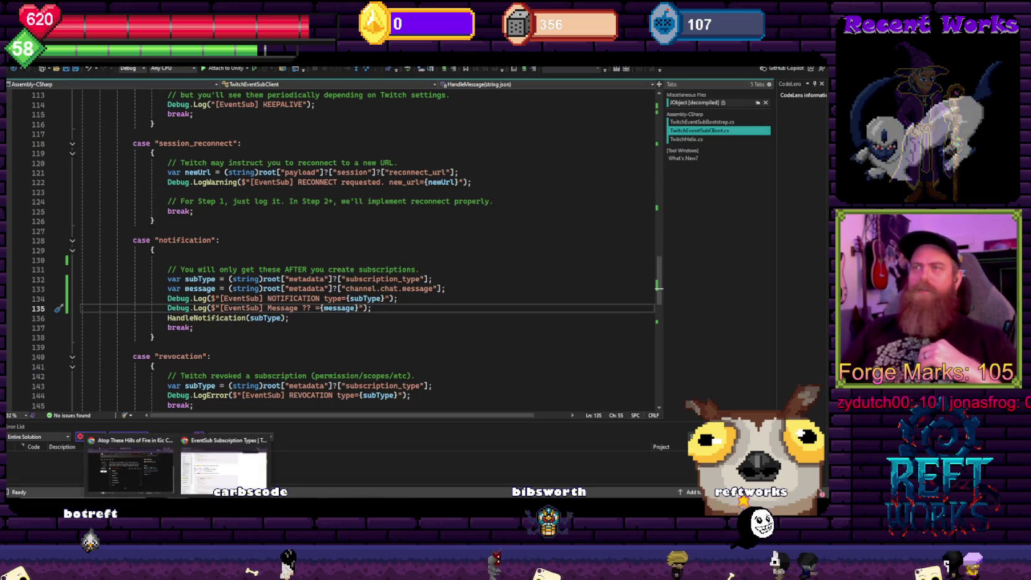
{"action": "left_click", "coordinate": [124, 458]}
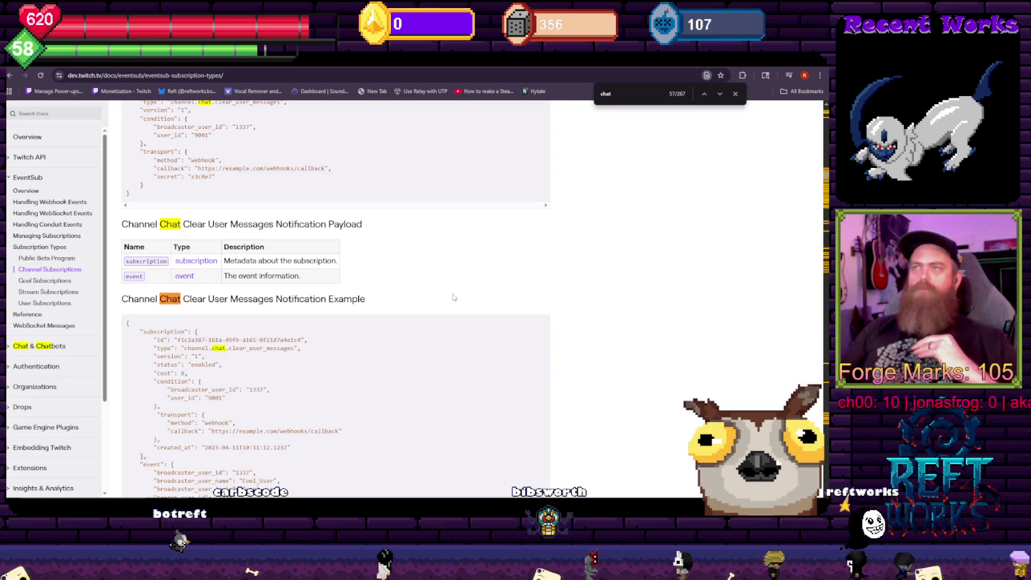
{"action": "key", "text": "ctrl+f"}
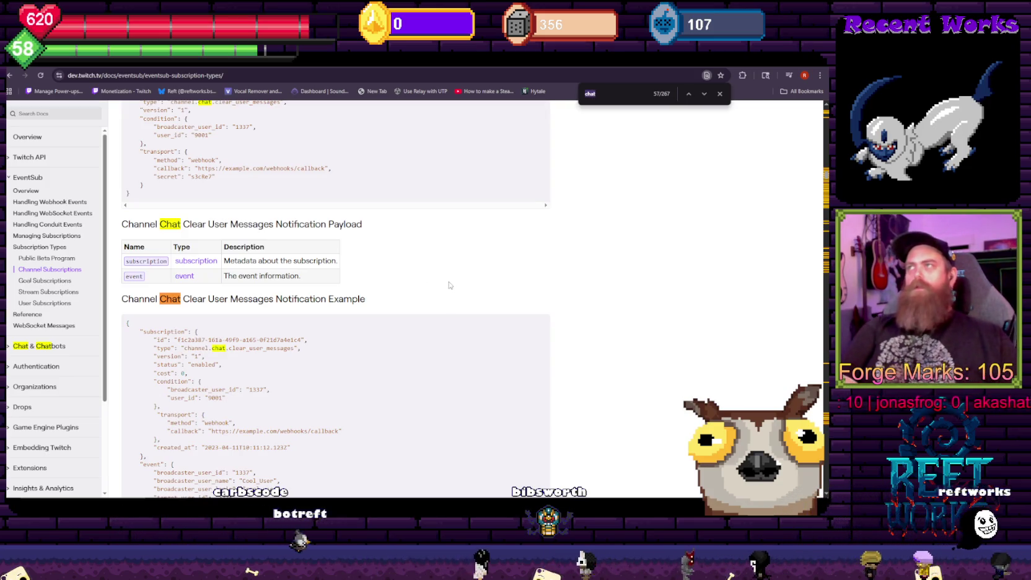
{"action": "type", "text": ".mes"}
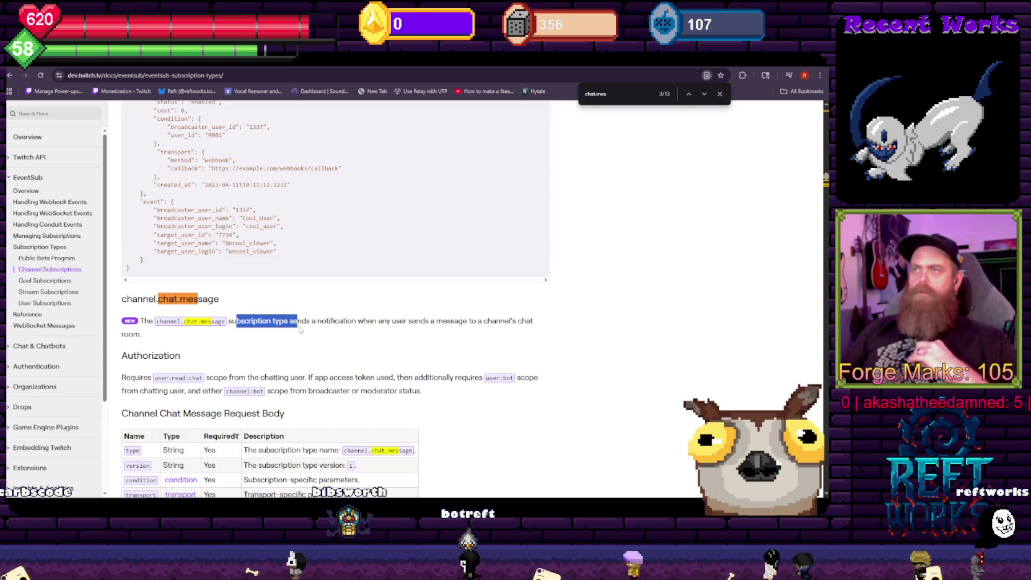
{"action": "left_click_drag", "start_coordinate": [299, 330], "coordinate": [369, 333]}
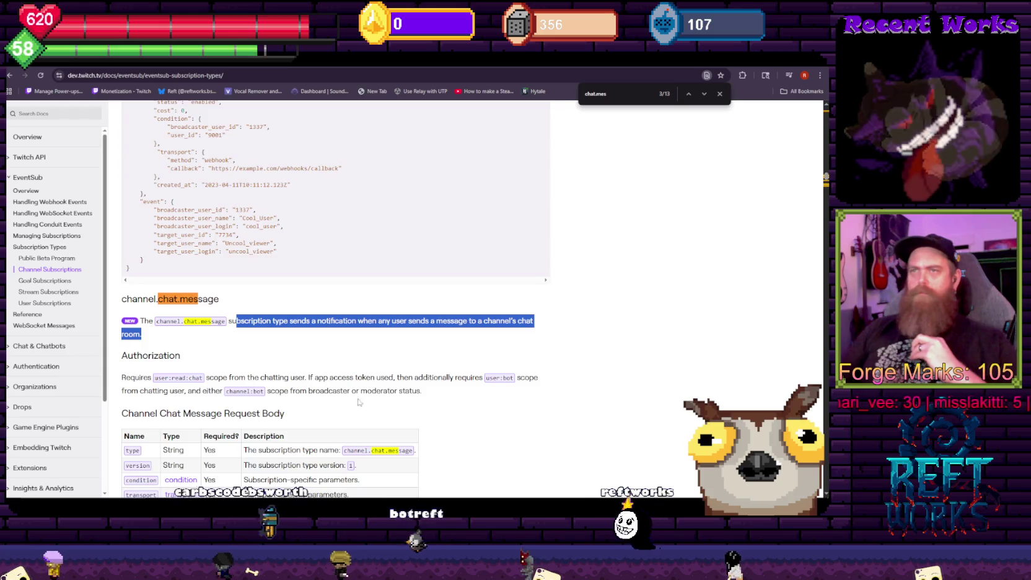
Scroll down to the Channel Chat Message Payload's Regular Chat Message Example JSON
{"action": "scroll", "coordinate": [488, 347], "scroll_direction": "down", "scroll_amount": 2}
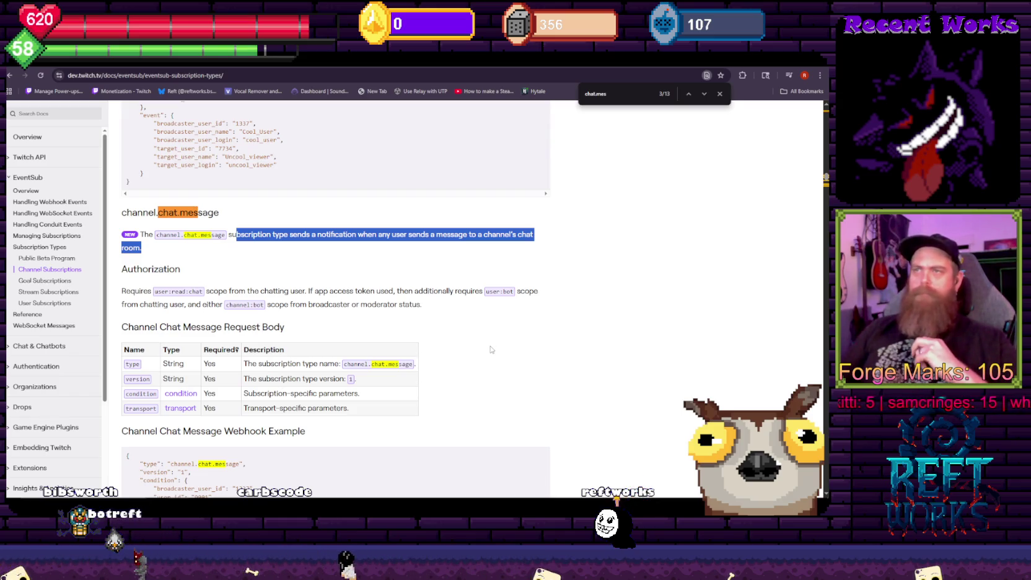
{"action": "scroll", "coordinate": [491, 349], "scroll_direction": "down", "scroll_amount": 2}
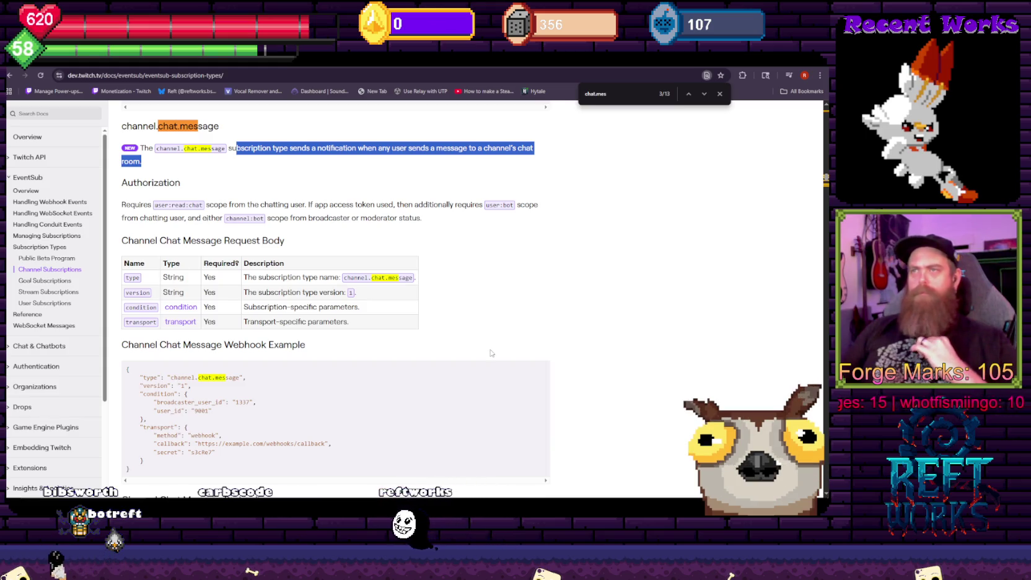
{"action": "scroll", "coordinate": [492, 353], "scroll_direction": "down", "scroll_amount": 1}
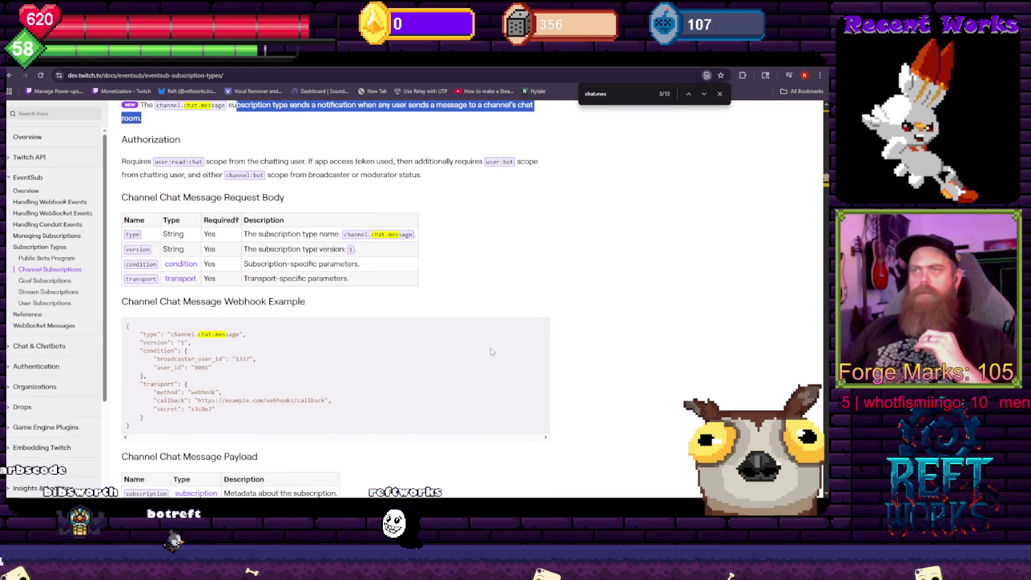
{"action": "scroll", "coordinate": [491, 352], "scroll_direction": "down", "scroll_amount": 2}
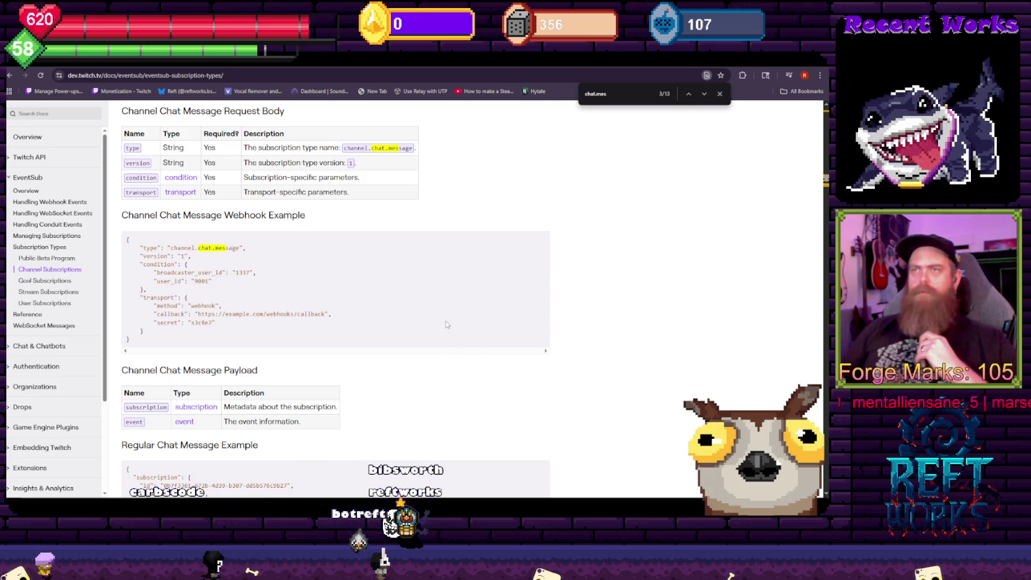
{"action": "scroll", "coordinate": [447, 324], "scroll_direction": "down", "scroll_amount": 2}
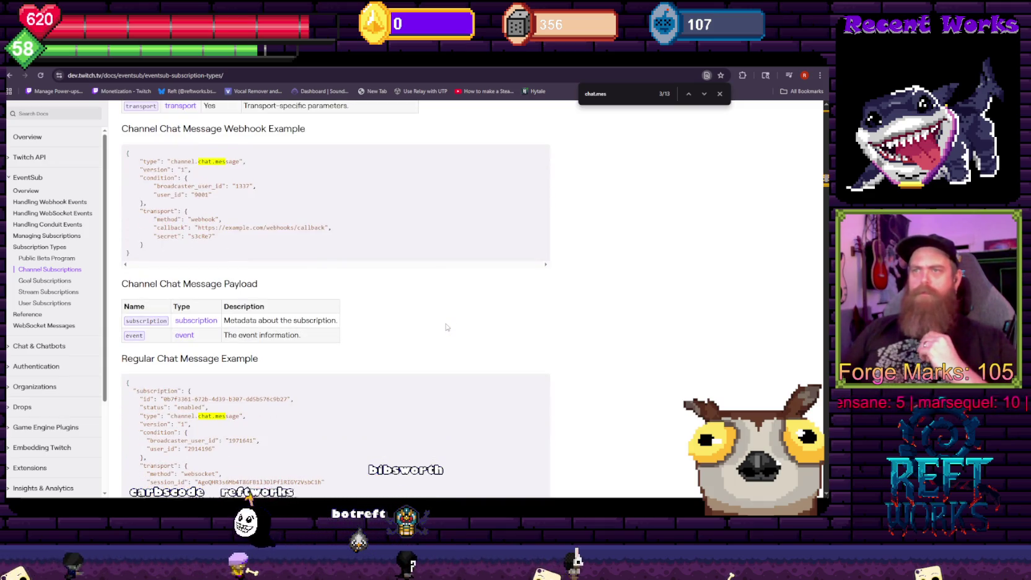
{"action": "scroll", "coordinate": [447, 328], "scroll_direction": "down", "scroll_amount": 1}
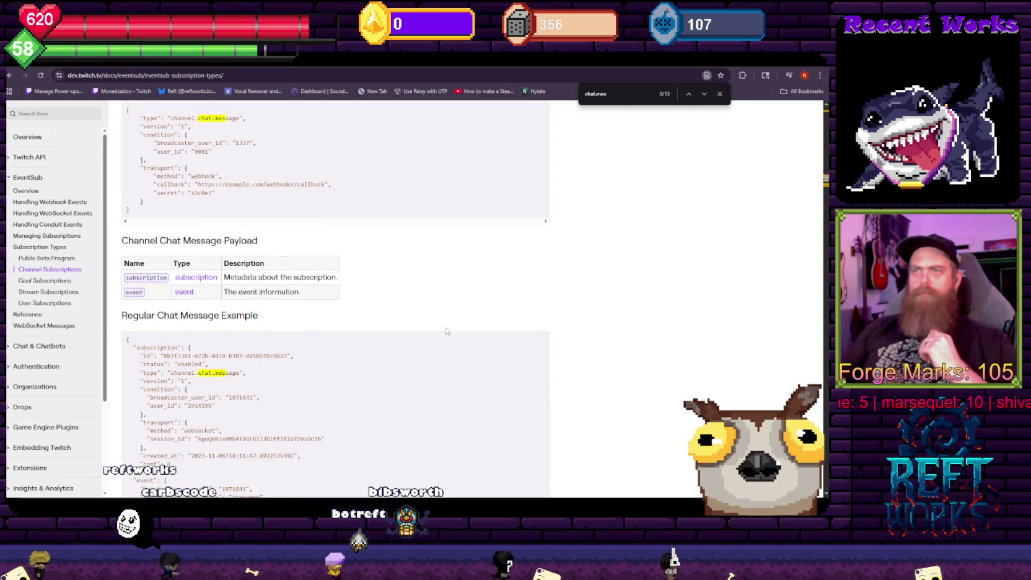
{"action": "scroll", "coordinate": [447, 330], "scroll_direction": "down", "scroll_amount": 2}
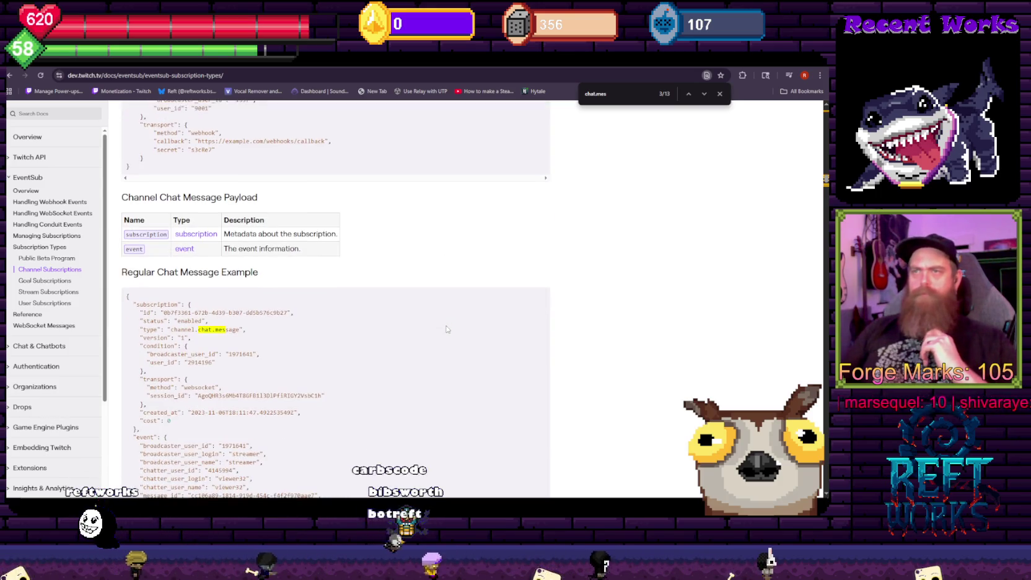
{"action": "scroll", "coordinate": [447, 329], "scroll_direction": "down", "scroll_amount": 1}
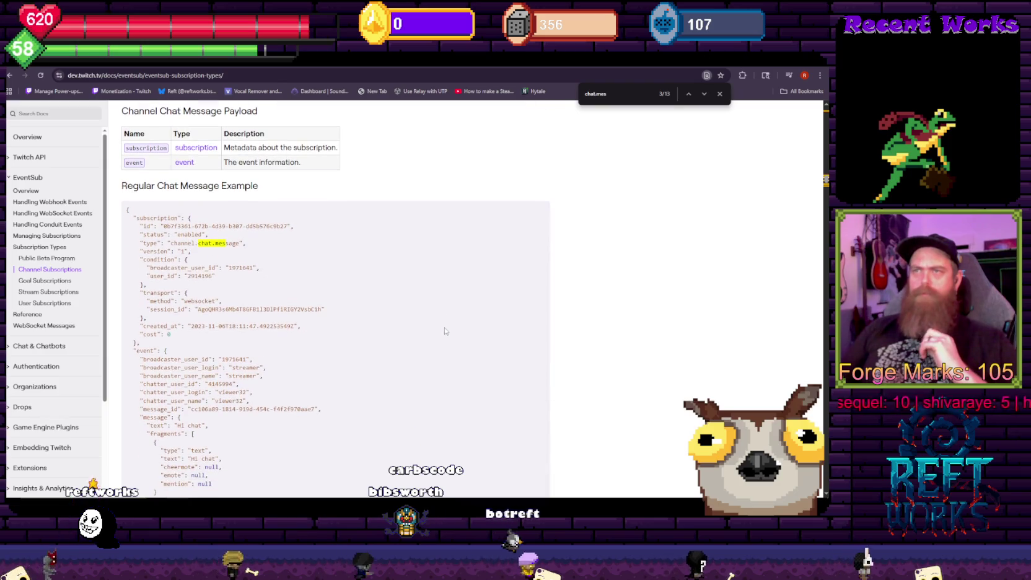
{"action": "scroll", "coordinate": [418, 338], "scroll_direction": "down", "scroll_amount": 2}
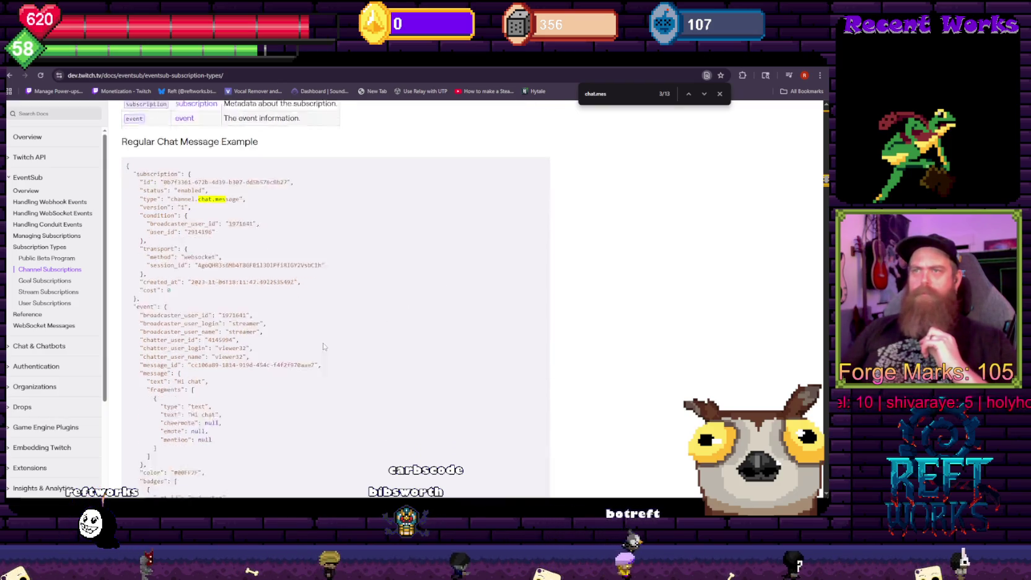
{"action": "mouse_move", "coordinate": [158, 408]}
{"action": "left_mouse_down"}
{"action": "mouse_move", "coordinate": [131, 261]}
{"action": "mouse_move", "coordinate": [158, 408]}
{"action": "mouse_move", "coordinate": [130, 261]}
{"action": "mouse_move", "coordinate": [159, 264]}
{"action": "left_mouse_up"}
{"action": "left_click", "coordinate": [130, 264]}
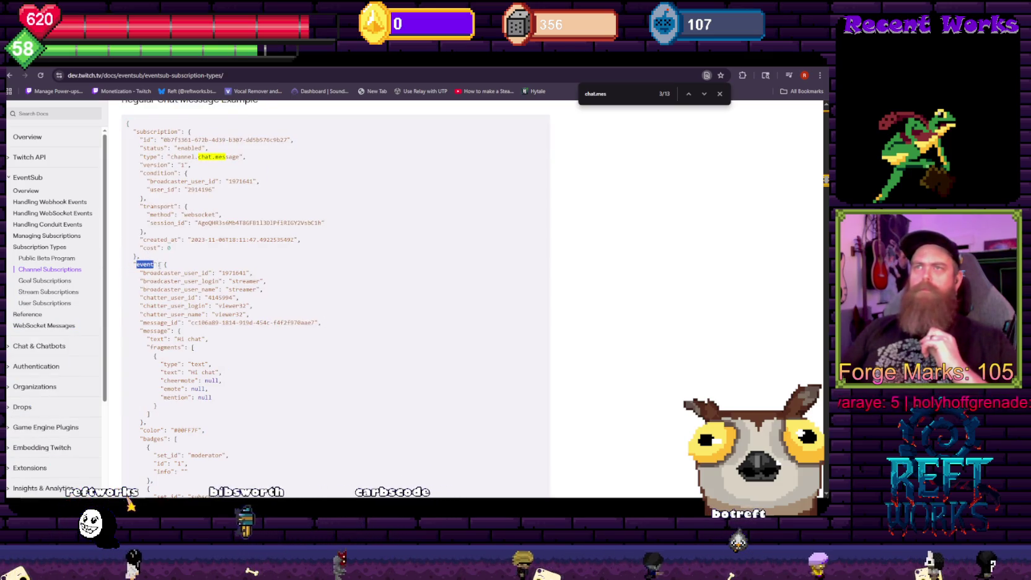
Highlight the subscription block and event key in the example JSON payload
{"action": "left_click_drag", "start_coordinate": [140, 131], "coordinate": [184, 131]}
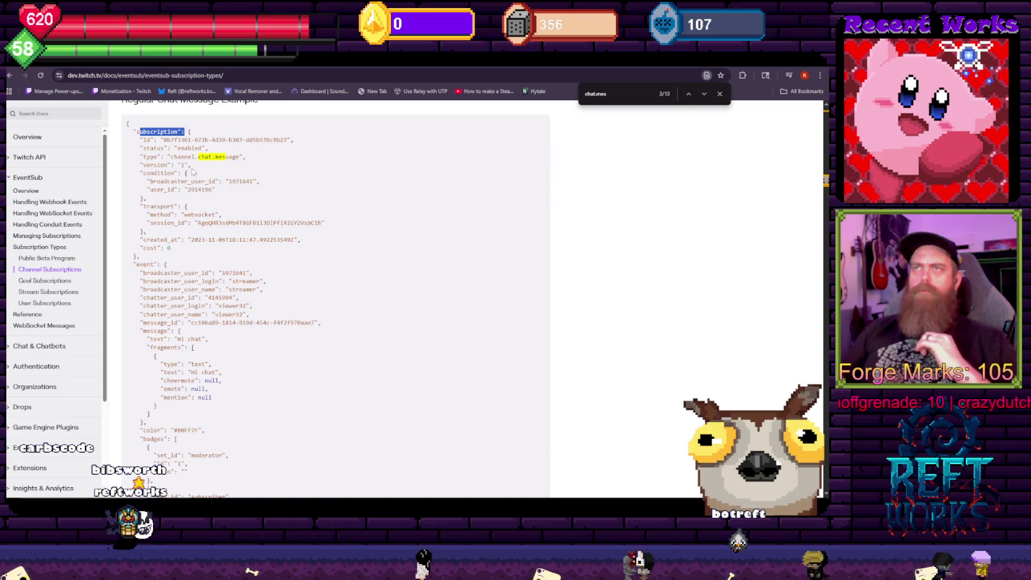
{"action": "scroll", "coordinate": [153, 186], "scroll_direction": "up", "scroll_amount": 2}
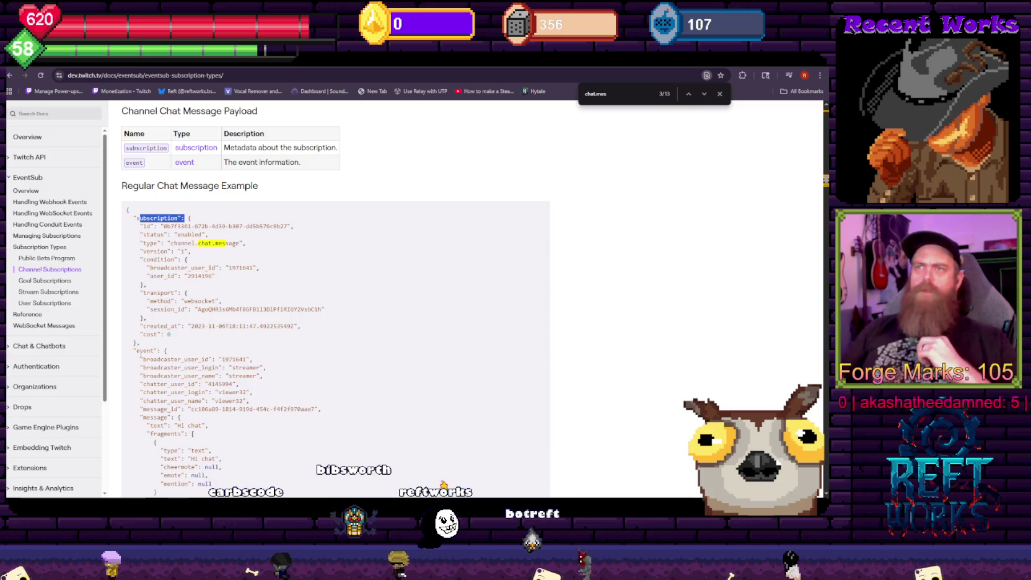
{"action": "double_click", "coordinate": [144, 350]}
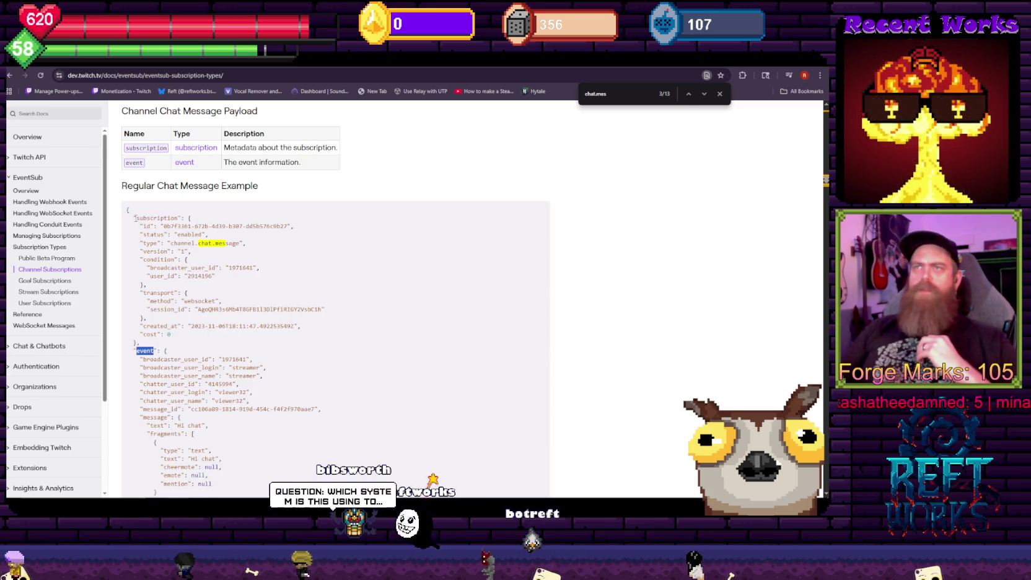
{"action": "left_click_drag", "start_coordinate": [136, 218], "coordinate": [208, 226]}
{"action": "left_click_drag", "start_coordinate": [135, 351], "coordinate": [167, 351]}
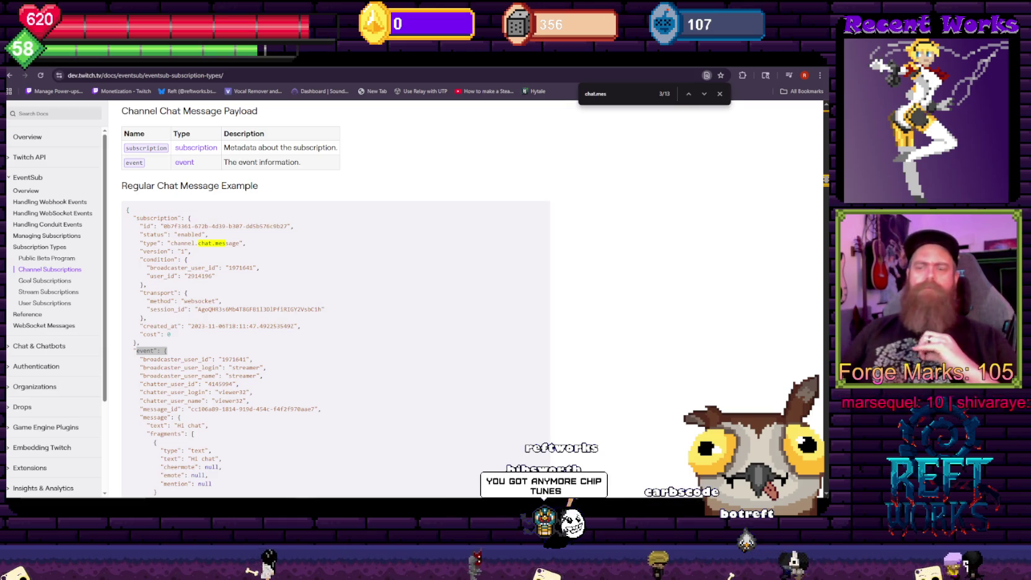
{"action": "left_click", "coordinate": [616, 183]}
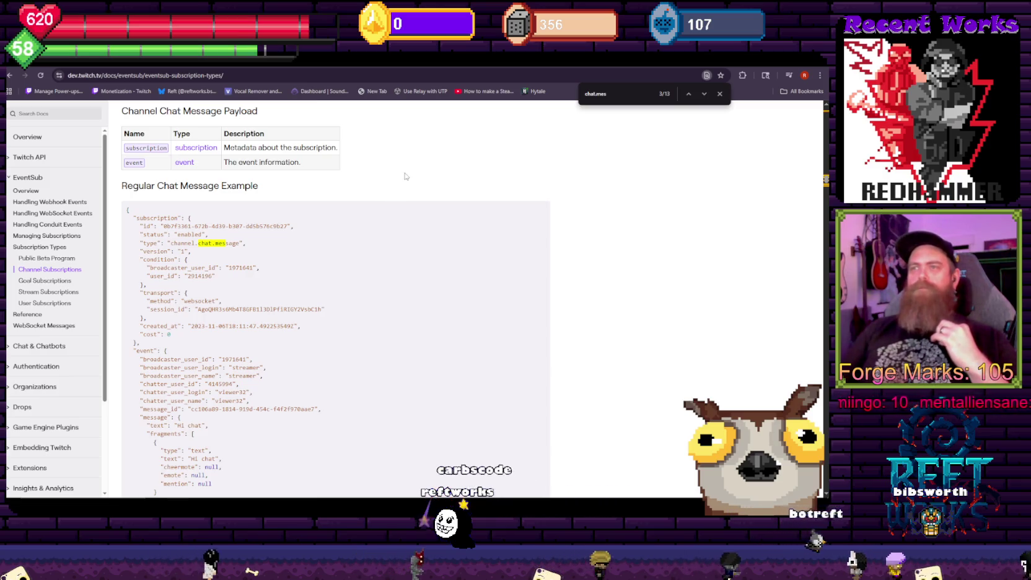
{"action": "scroll", "coordinate": [286, 323], "scroll_direction": "down", "scroll_amount": 1}
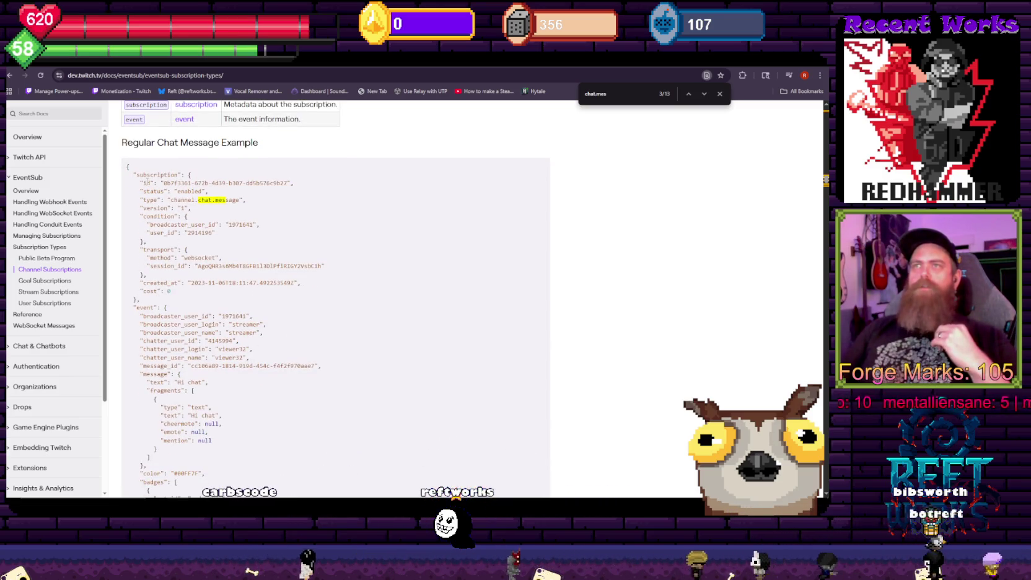
{"action": "left_click_drag", "start_coordinate": [140, 176], "coordinate": [298, 192]}
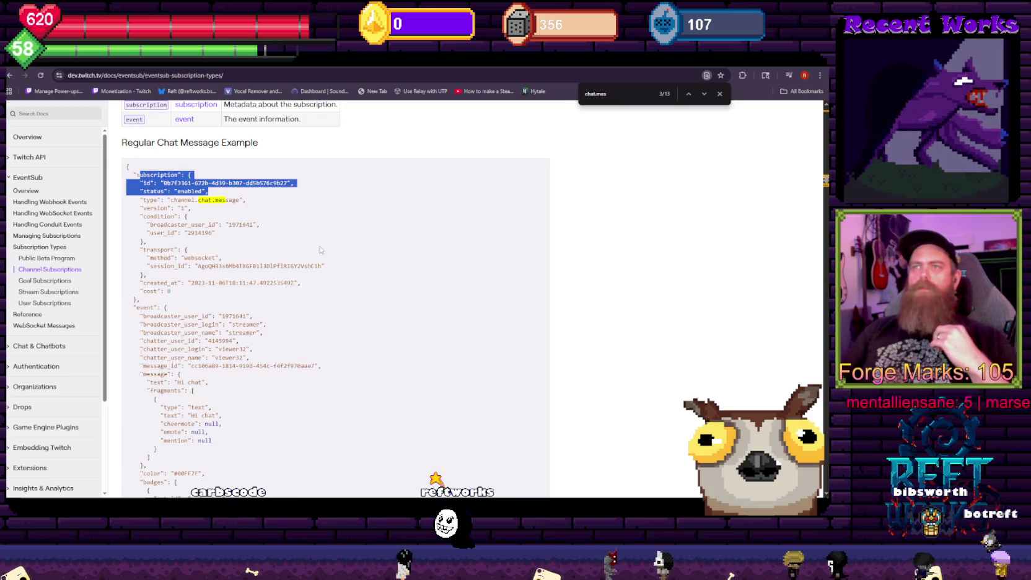
{"action": "left_click", "coordinate": [298, 193]}
{"action": "double_click", "coordinate": [146, 307]}
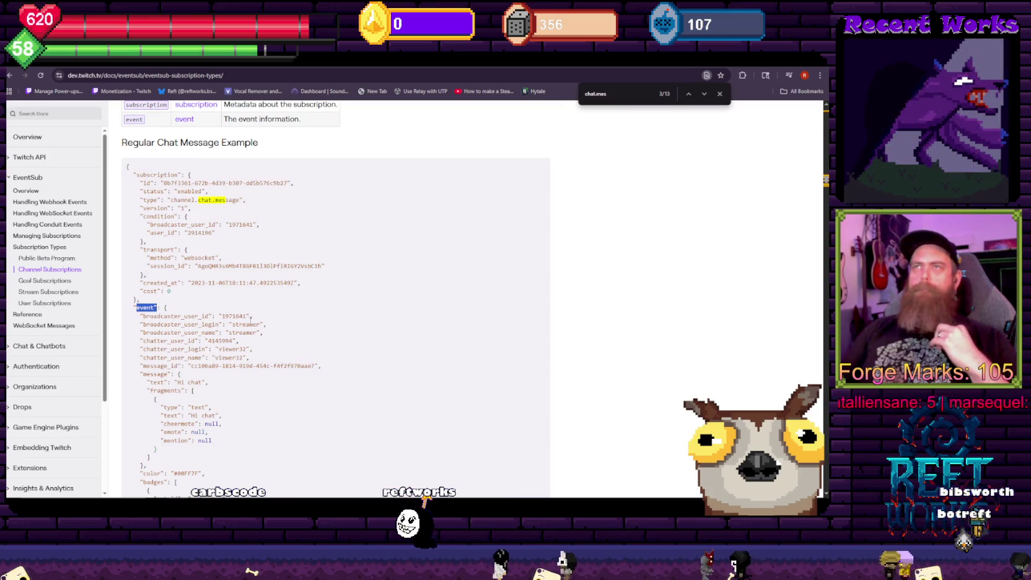
{"action": "scroll", "coordinate": [278, 329], "scroll_direction": "up", "scroll_amount": 1}
{"action": "scroll", "coordinate": [277, 329], "scroll_direction": "up", "scroll_amount": 5}
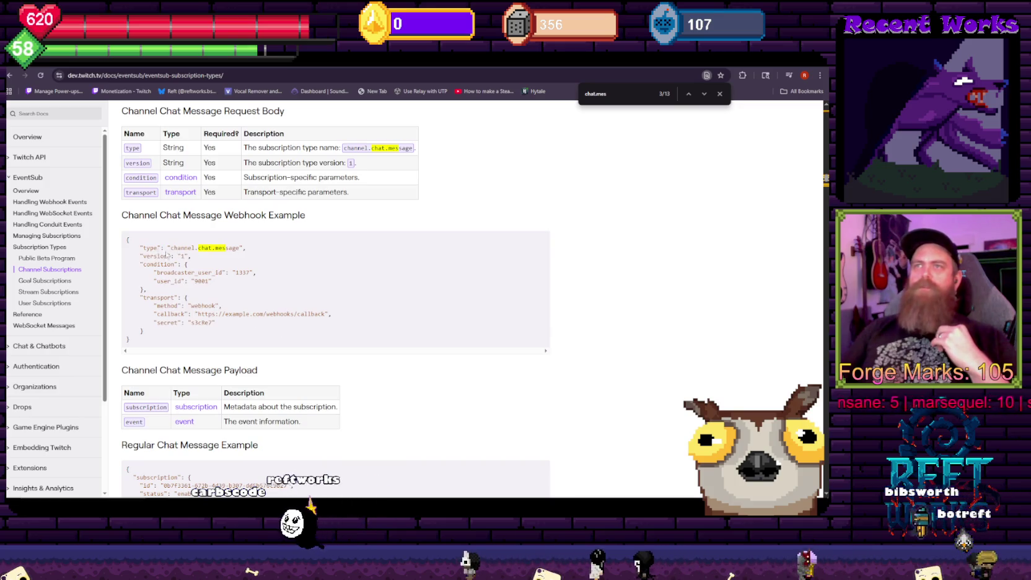
{"action": "double_click", "coordinate": [147, 248]}
{"action": "left_click", "coordinate": [299, 299]}
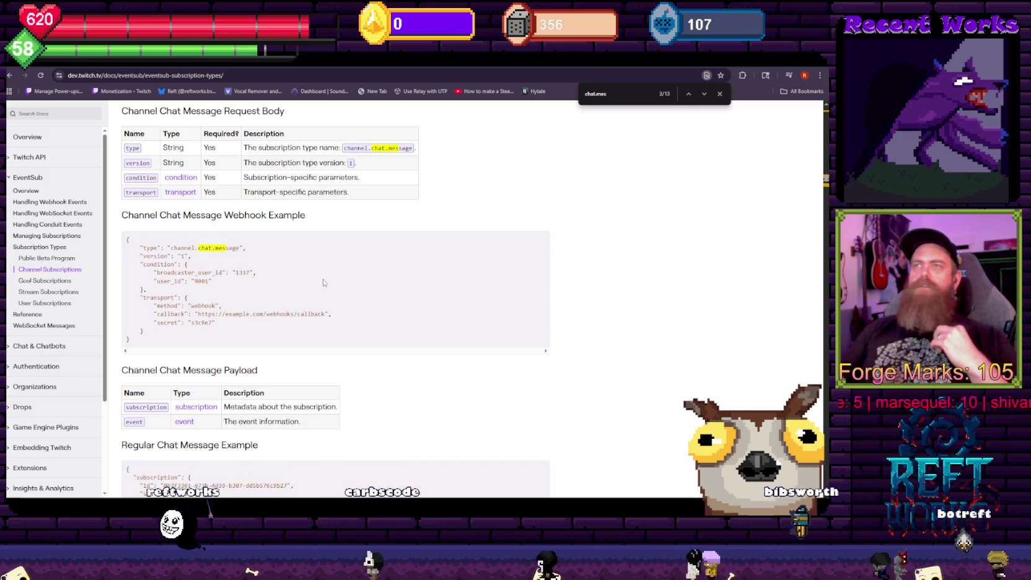
{"action": "scroll", "coordinate": [300, 298], "scroll_direction": "down", "scroll_amount": 4}
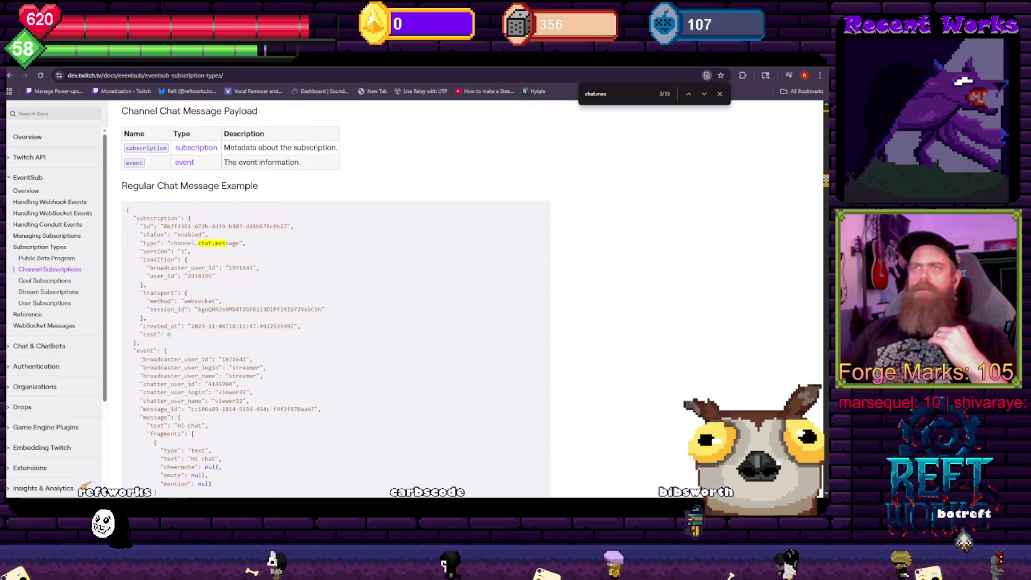
{"action": "mouse_move", "coordinate": [135, 351]}
{"action": "left_mouse_down"}
{"action": "mouse_move", "coordinate": [204, 371]}
{"action": "mouse_move", "coordinate": [270, 450]}
{"action": "left_mouse_up"}
{"action": "mouse_move", "coordinate": [134, 350]}
{"action": "left_mouse_down"}
{"action": "mouse_move", "coordinate": [260, 496]}
{"action": "mouse_move", "coordinate": [266, 397]}
{"action": "left_mouse_up"}
{"action": "scroll", "coordinate": [317, 300], "scroll_direction": "up", "scroll_amount": 3}
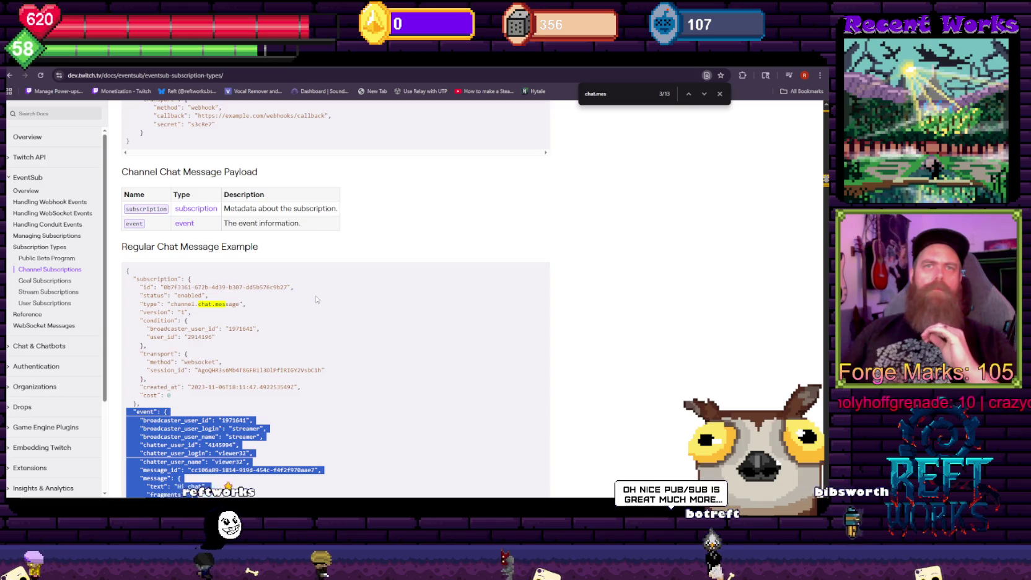
{"action": "scroll", "coordinate": [322, 303], "scroll_direction": "down", "scroll_amount": 2}
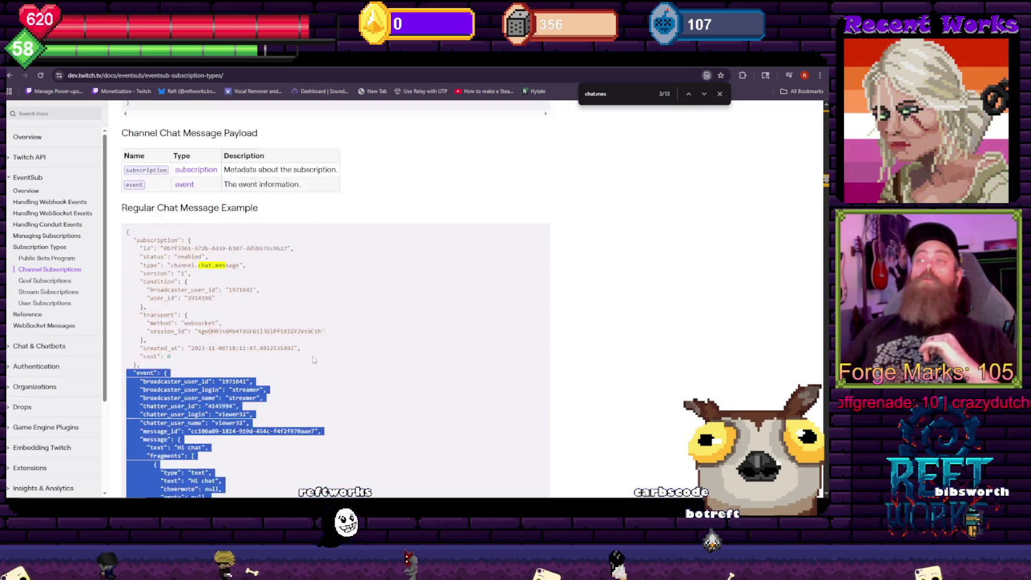
{"action": "left_click", "coordinate": [336, 305]}
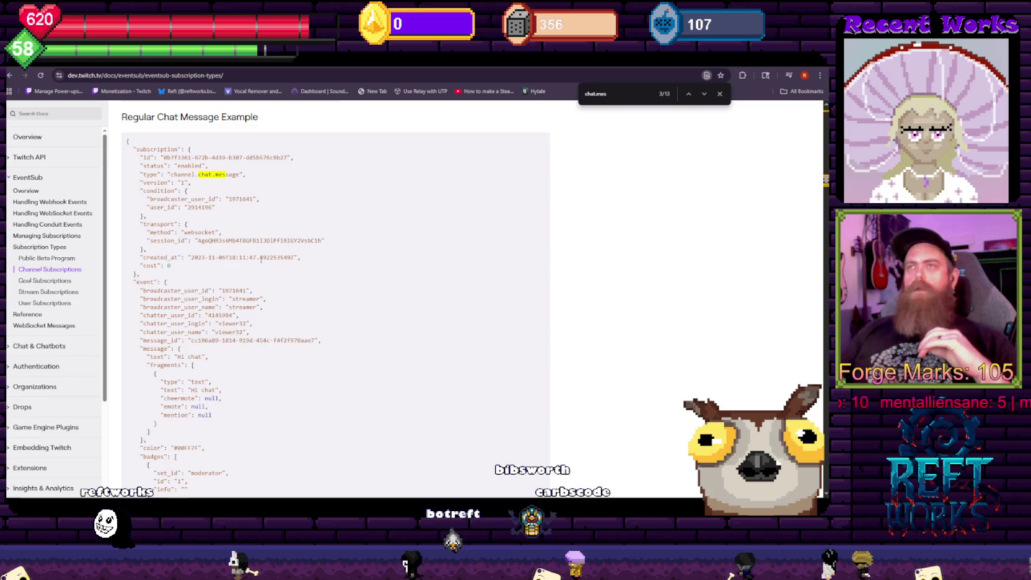
{"action": "left_click_drag", "start_coordinate": [155, 426], "coordinate": [186, 334]}
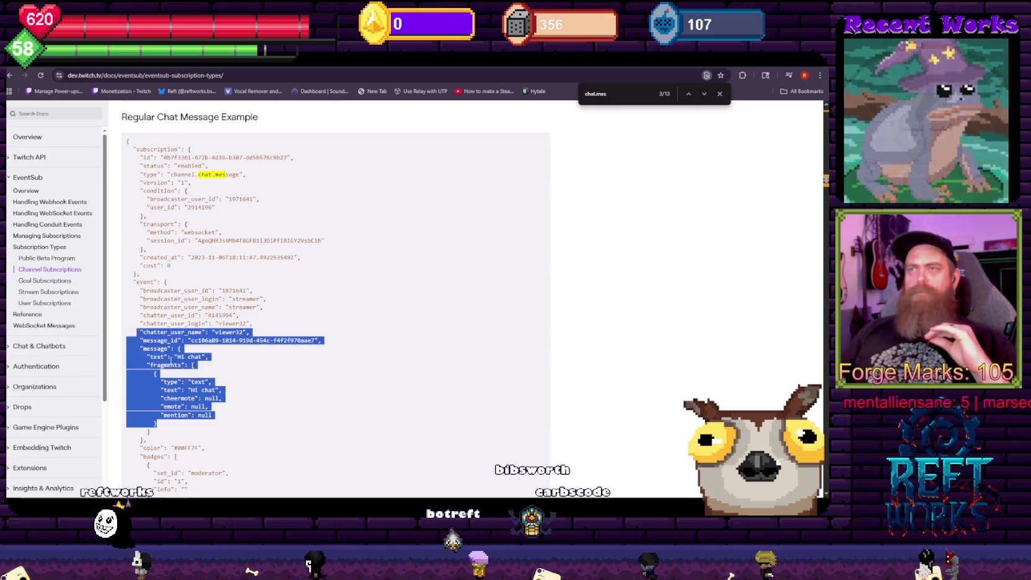
{"action": "left_click", "coordinate": [179, 376]}
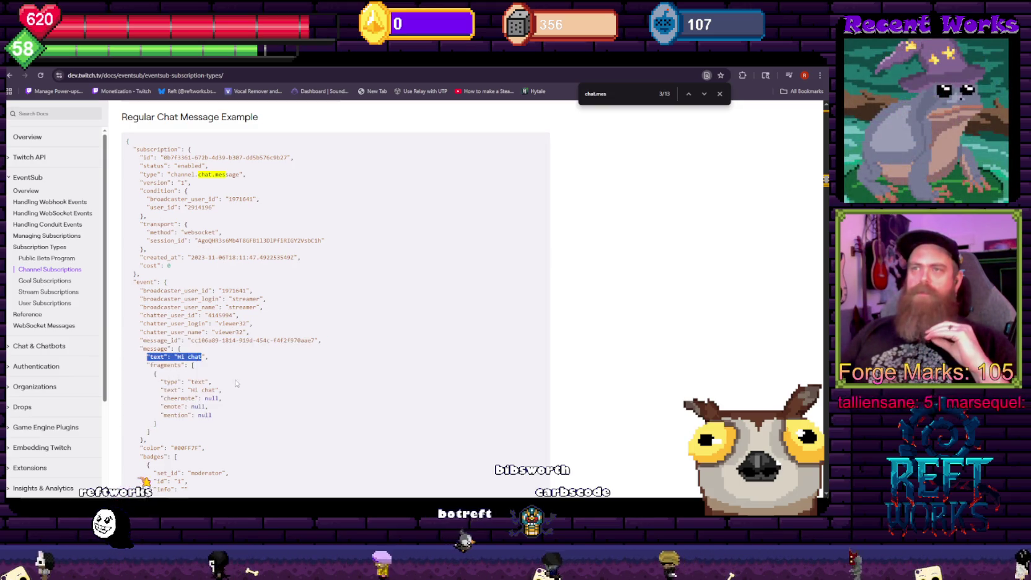
{"action": "mouse_move", "coordinate": [153, 365]}
{"action": "left_mouse_down"}
{"action": "mouse_move", "coordinate": [224, 390]}
{"action": "mouse_move", "coordinate": [216, 411]}
{"action": "left_mouse_up"}
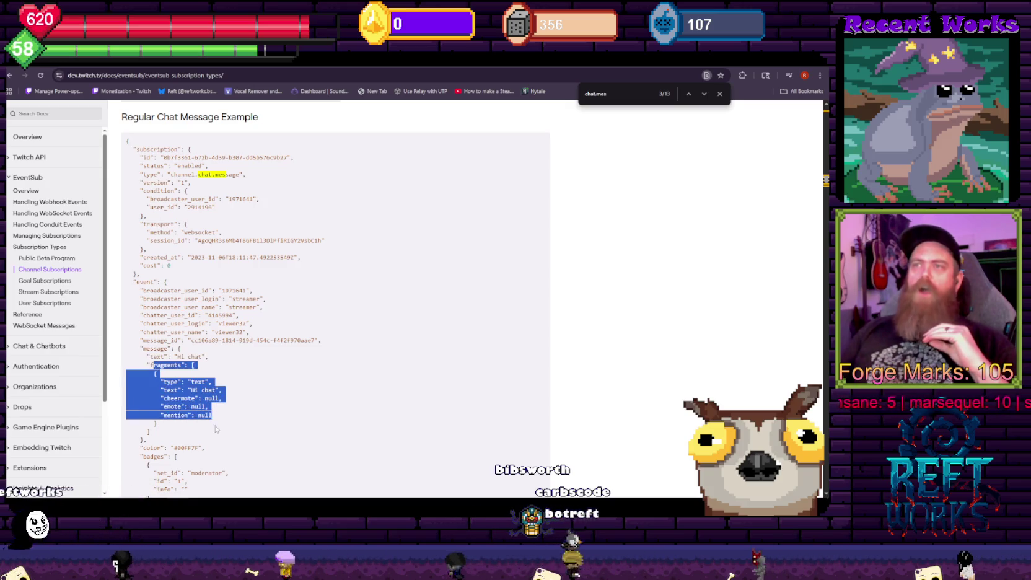
{"action": "left_click_drag", "start_coordinate": [153, 373], "coordinate": [210, 418]}
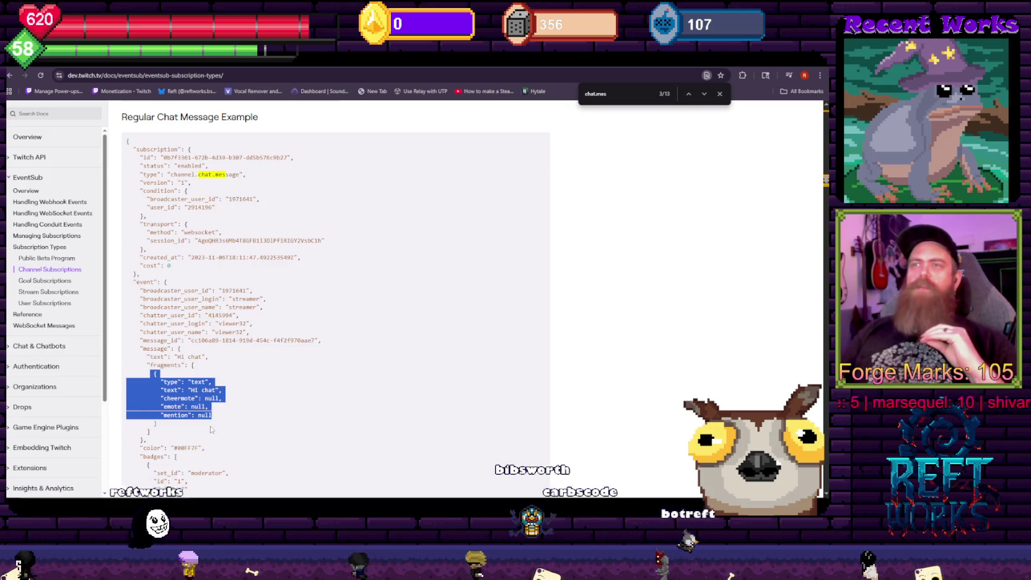
{"action": "scroll", "coordinate": [217, 415], "scroll_direction": "down", "scroll_amount": 2}
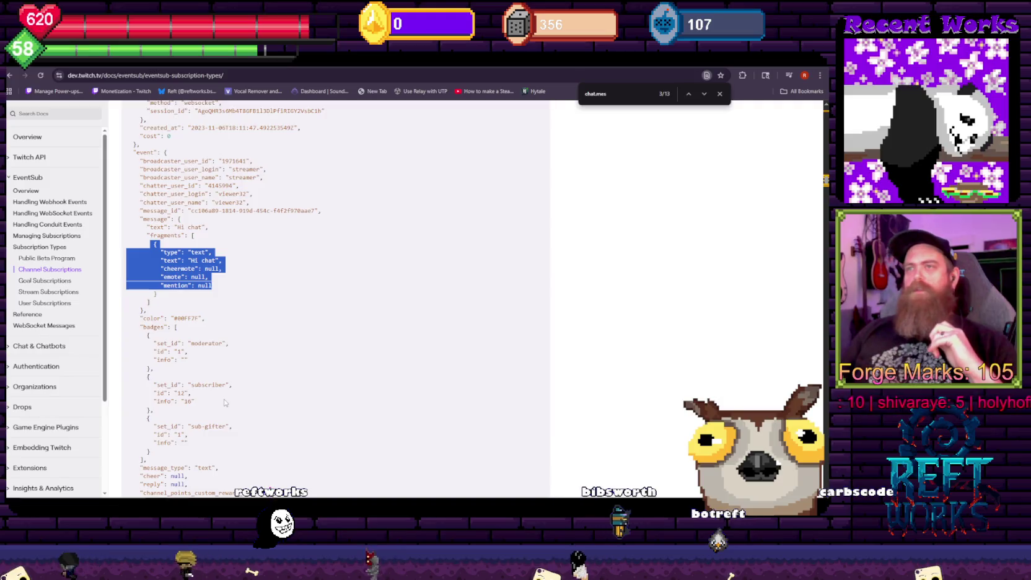
{"action": "left_click_drag", "start_coordinate": [147, 259], "coordinate": [189, 360]}
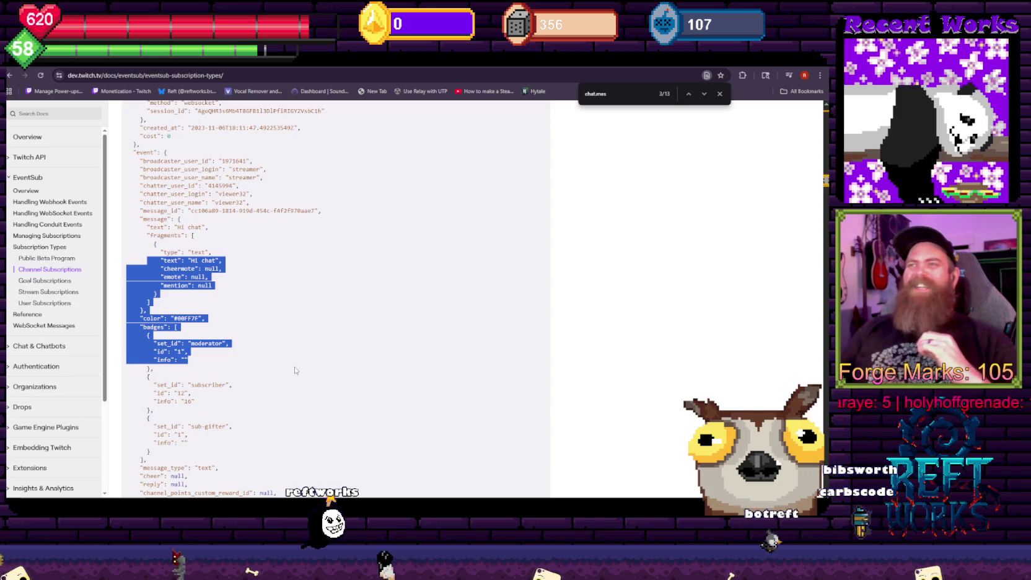
{"action": "left_click", "coordinate": [241, 320]}
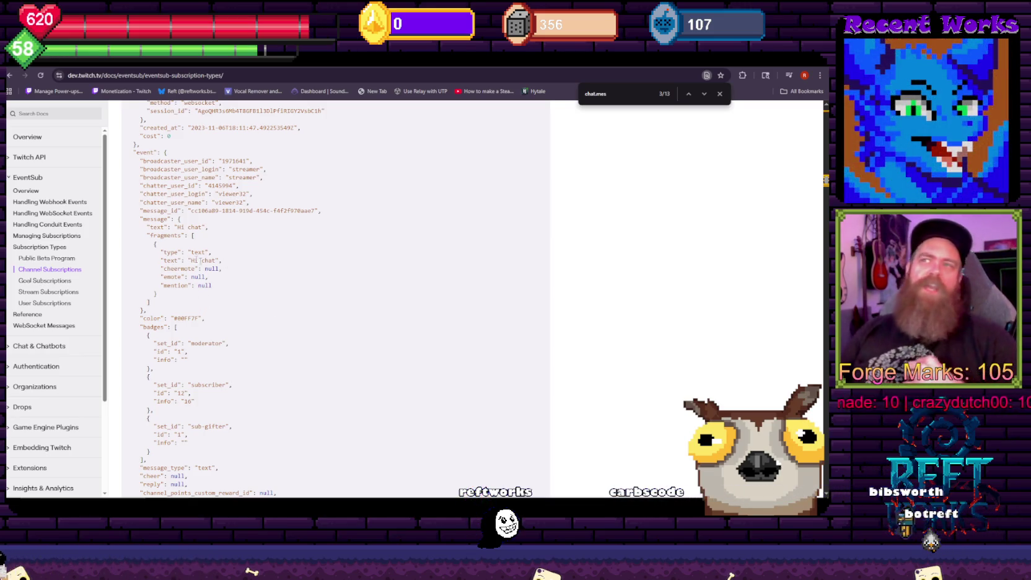
{"action": "key", "text": "ctrl+shift+Home"}
{"action": "left_click", "coordinate": [280, 290]}
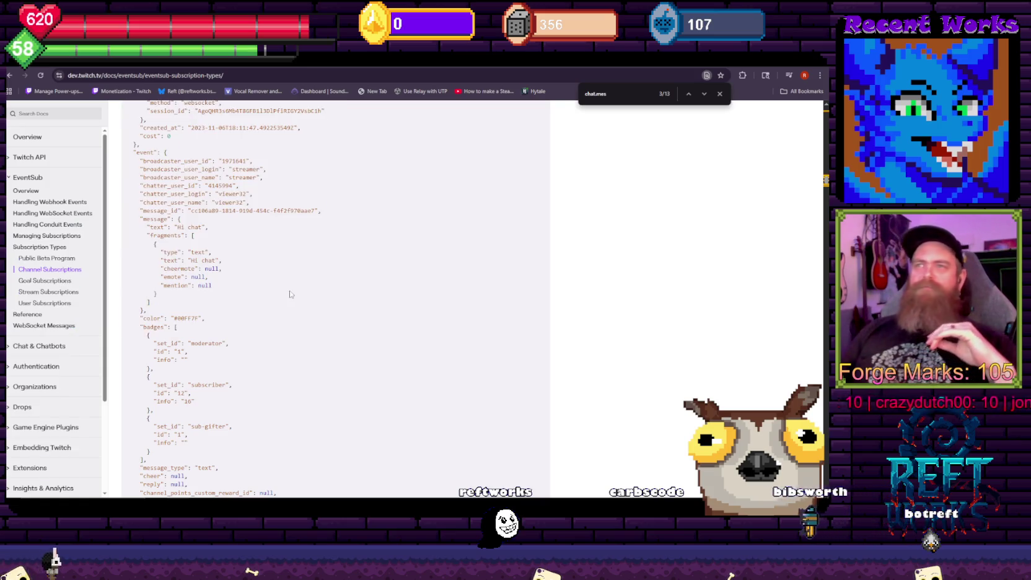
{"action": "scroll", "coordinate": [290, 294], "scroll_direction": "down", "scroll_amount": 1}
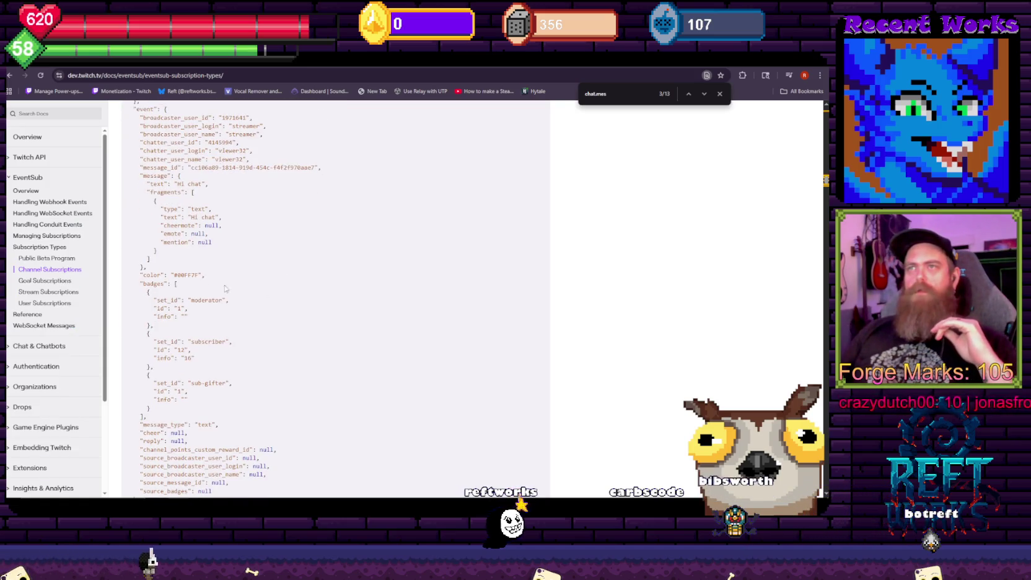
{"action": "left_click_drag", "start_coordinate": [141, 283], "coordinate": [219, 343]}
{"action": "left_click", "coordinate": [150, 334]}
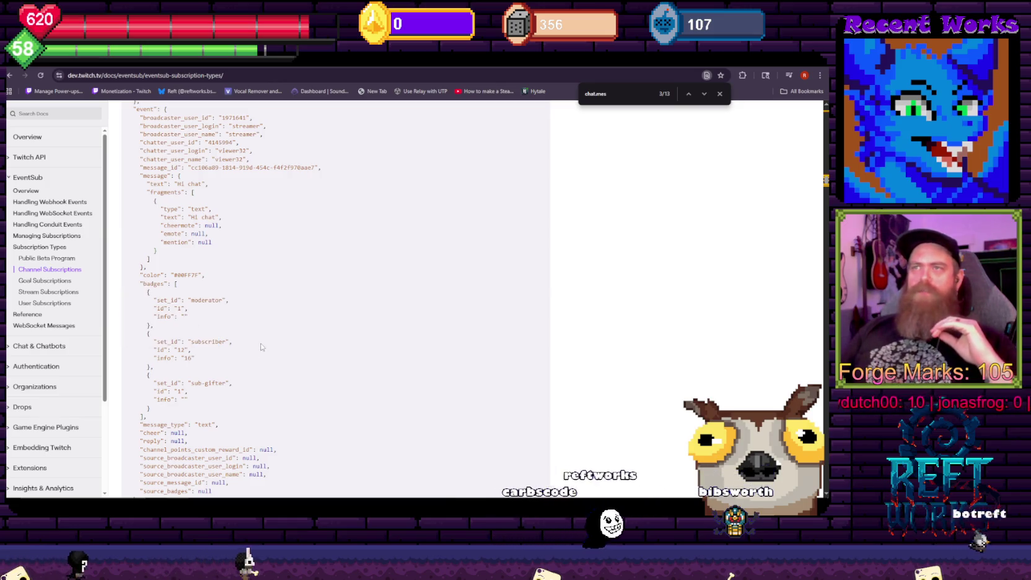
{"action": "left_click_drag", "start_coordinate": [150, 334], "coordinate": [155, 368]}
{"action": "scroll", "coordinate": [270, 362], "scroll_direction": "down", "scroll_amount": 2}
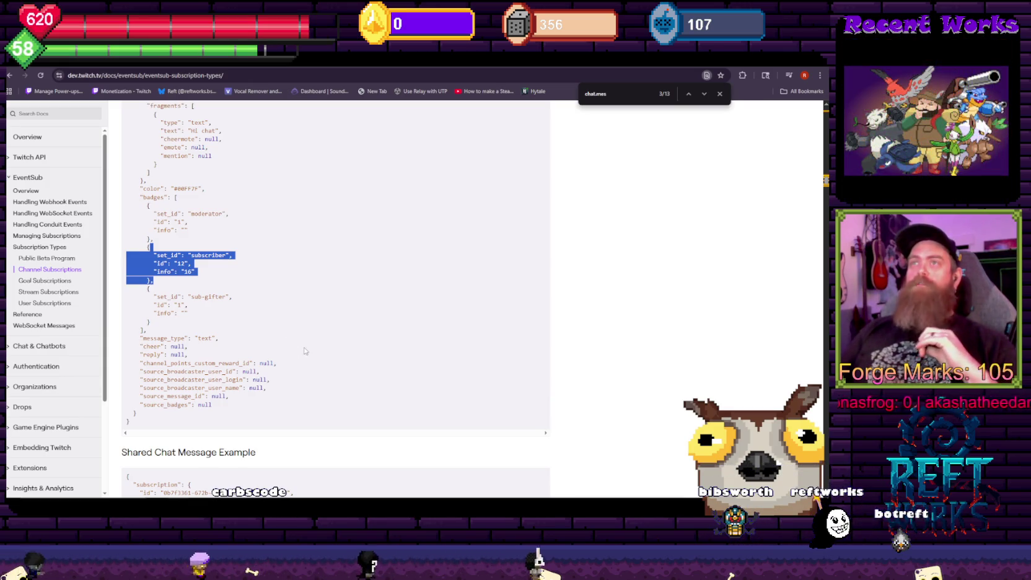
{"action": "scroll", "coordinate": [304, 351], "scroll_direction": "up", "scroll_amount": 4}
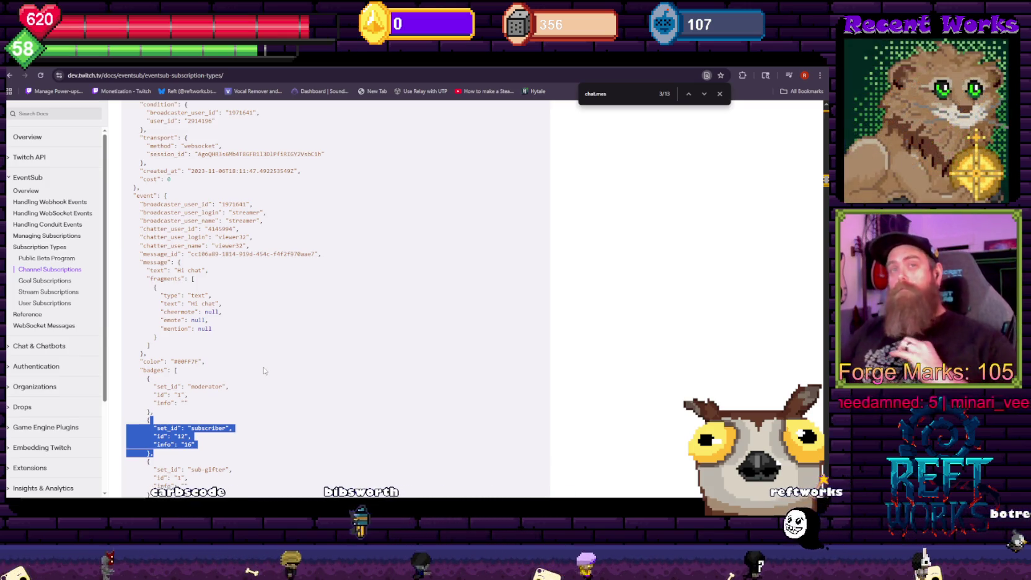
{"action": "left_click", "coordinate": [278, 303]}
{"action": "scroll", "coordinate": [278, 304], "scroll_direction": "up", "scroll_amount": 2}
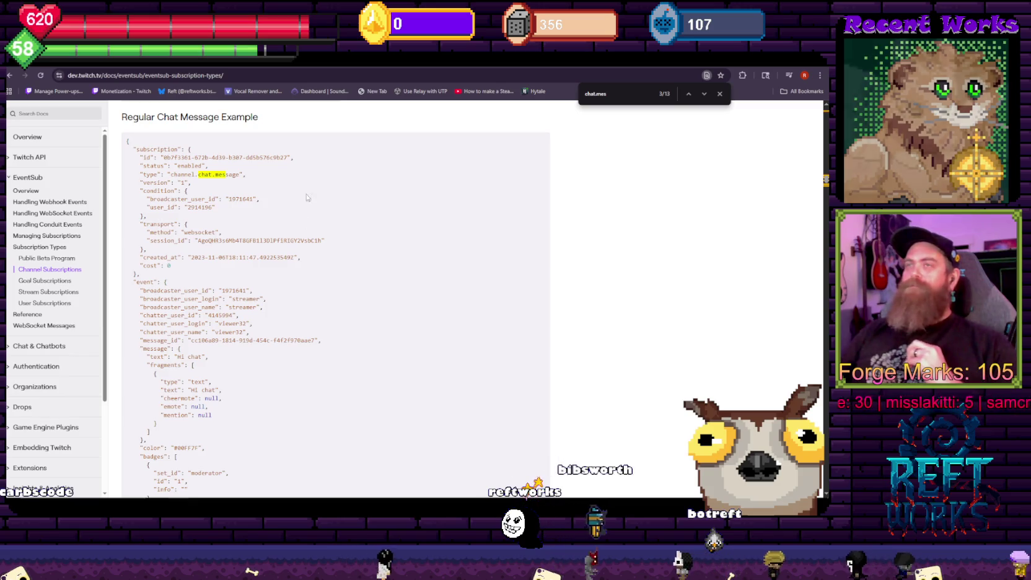
{"action": "scroll", "coordinate": [293, 273], "scroll_direction": "up", "scroll_amount": 2}
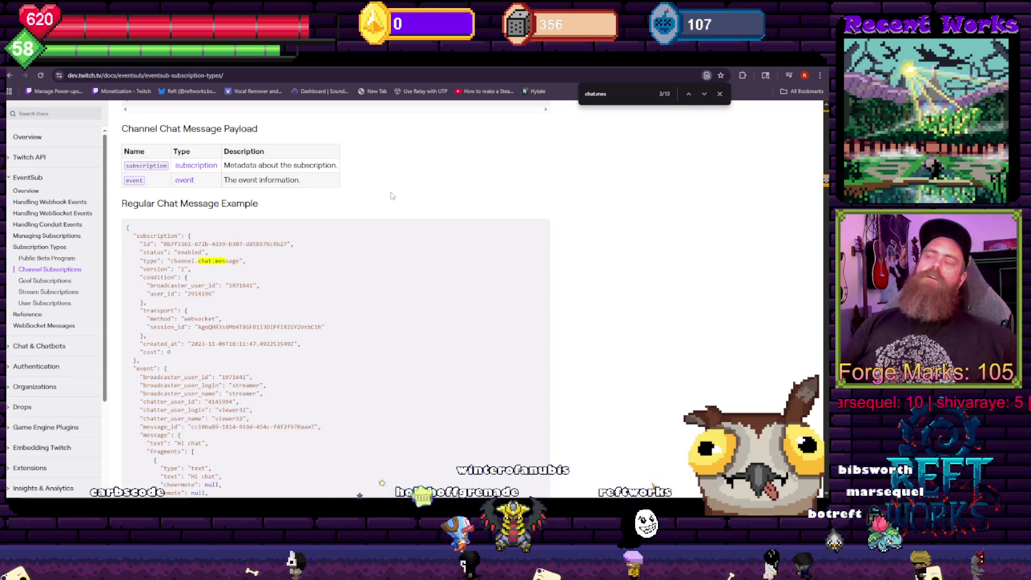
Highlight the subscription and event rows of the Channel Chat Message payload table, then deselect them
{"action": "mouse_move", "coordinate": [300, 181]}
{"action": "left_mouse_down"}
{"action": "mouse_move", "coordinate": [273, 165]}
{"action": "mouse_move", "coordinate": [223, 165]}
{"action": "left_mouse_up"}
{"action": "left_click", "coordinate": [322, 191]}
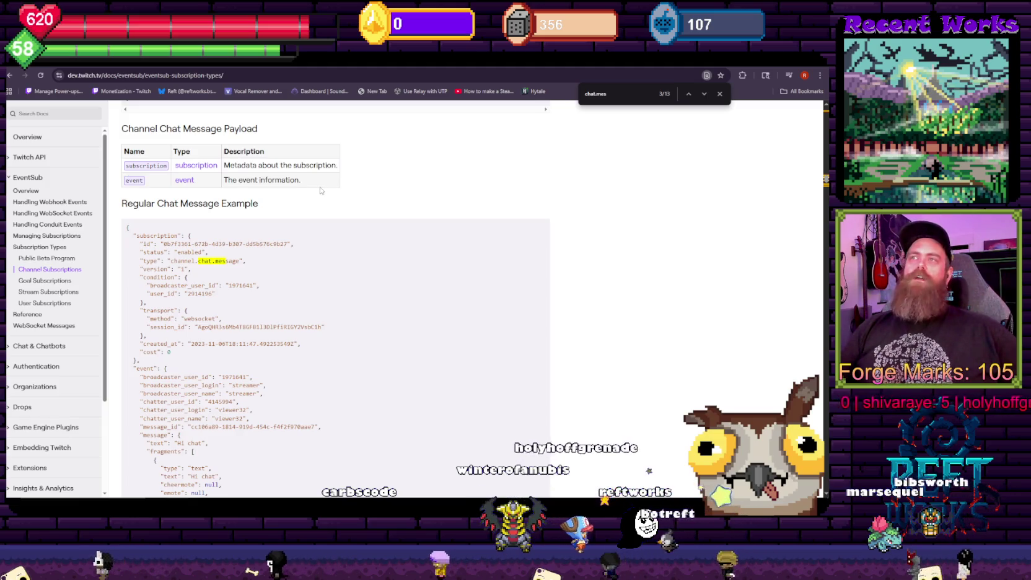
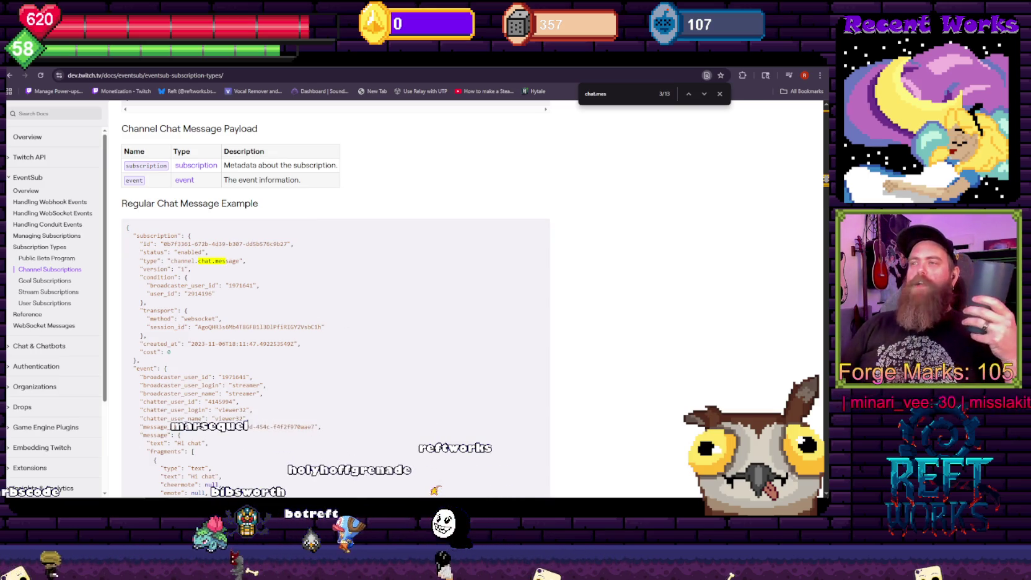
Leave the chat message docs and switch to the Unity editor's Console
{"action": "key", "text": "alt+Tab"}
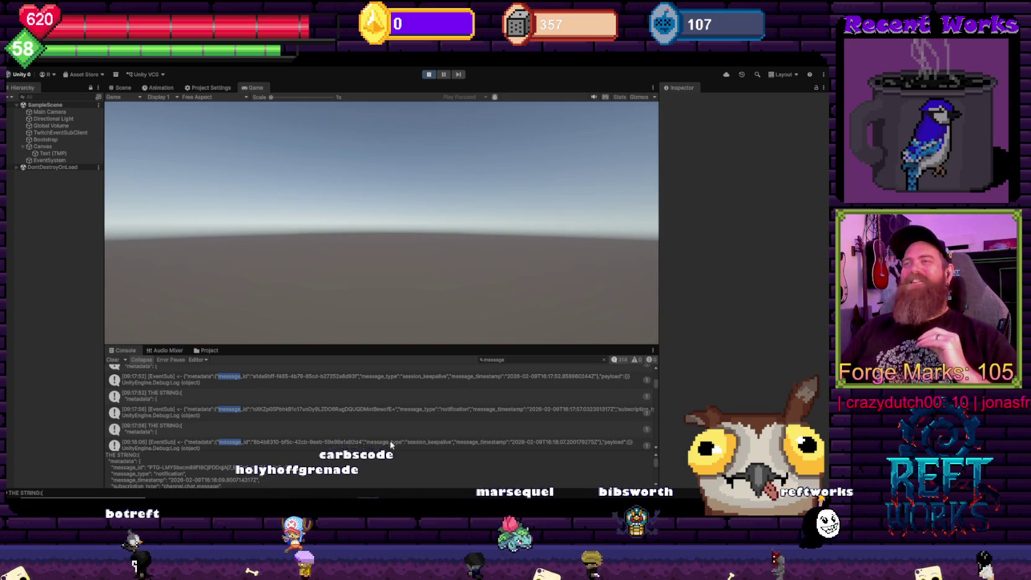
Review the EventSub Console log, then go to the Message log line in TwitchEventSubClient.cs
{"action": "scroll", "coordinate": [342, 411], "scroll_direction": "down", "scroll_amount": 5}
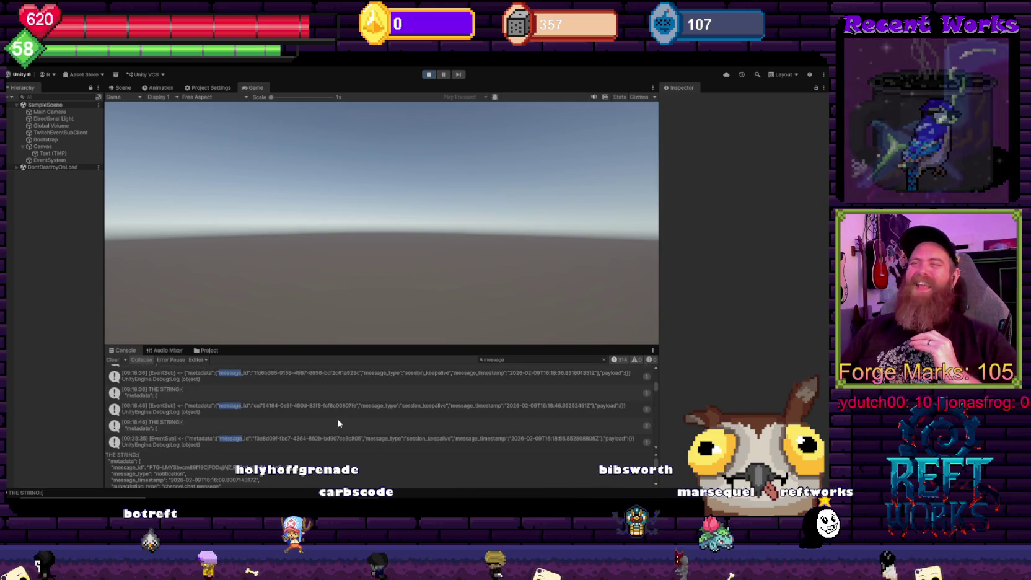
{"action": "scroll", "coordinate": [289, 428], "scroll_direction": "up", "scroll_amount": 3}
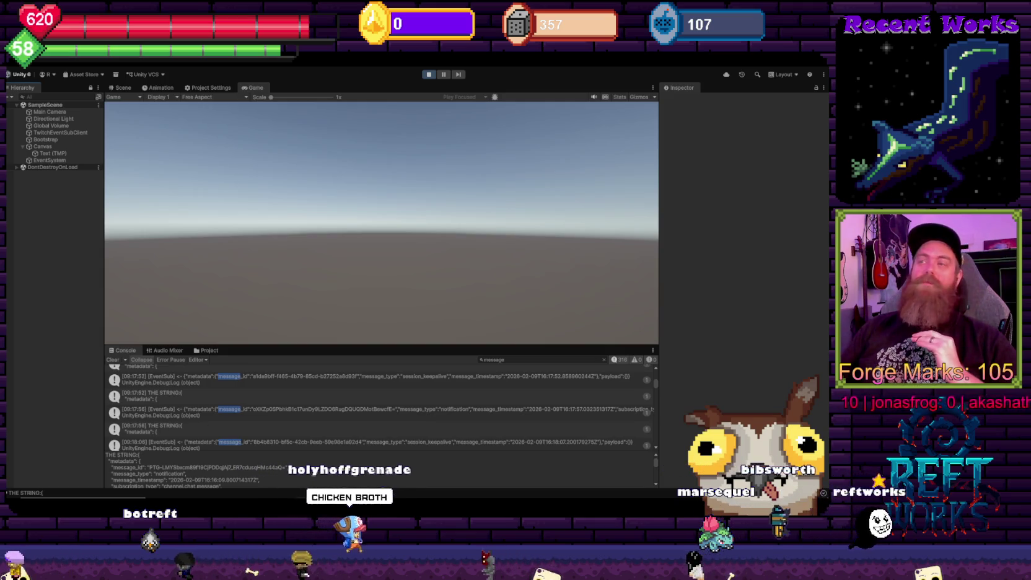
{"action": "key", "text": "alt+Tab"}
{"action": "left_click", "coordinate": [373, 308]}
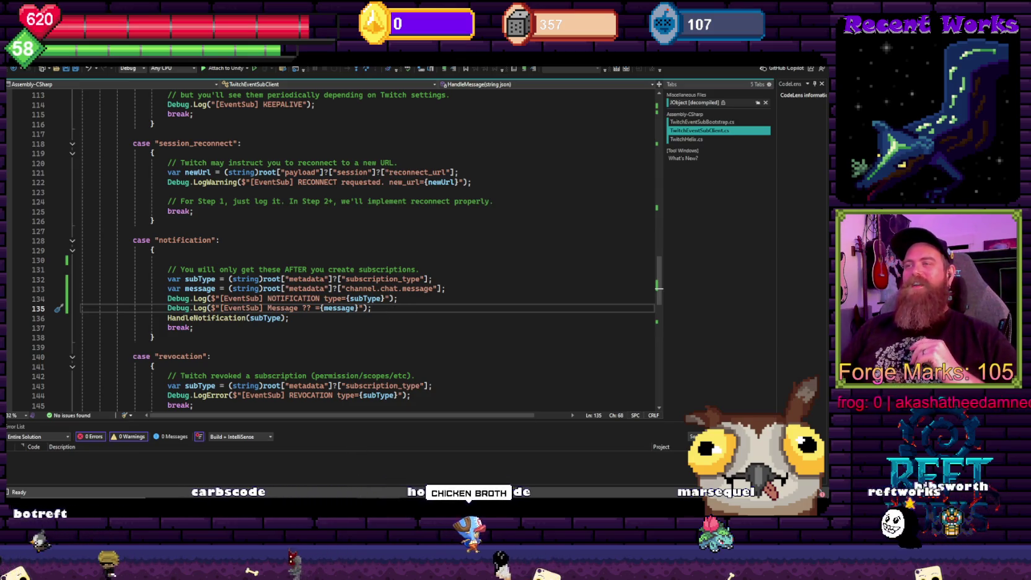
Bring up the Twitch EventSub docs window from the Chrome taskbar icon
{"action": "mouse_move", "coordinate": [230, 503]}
{"action": "left_click", "coordinate": [246, 440]}
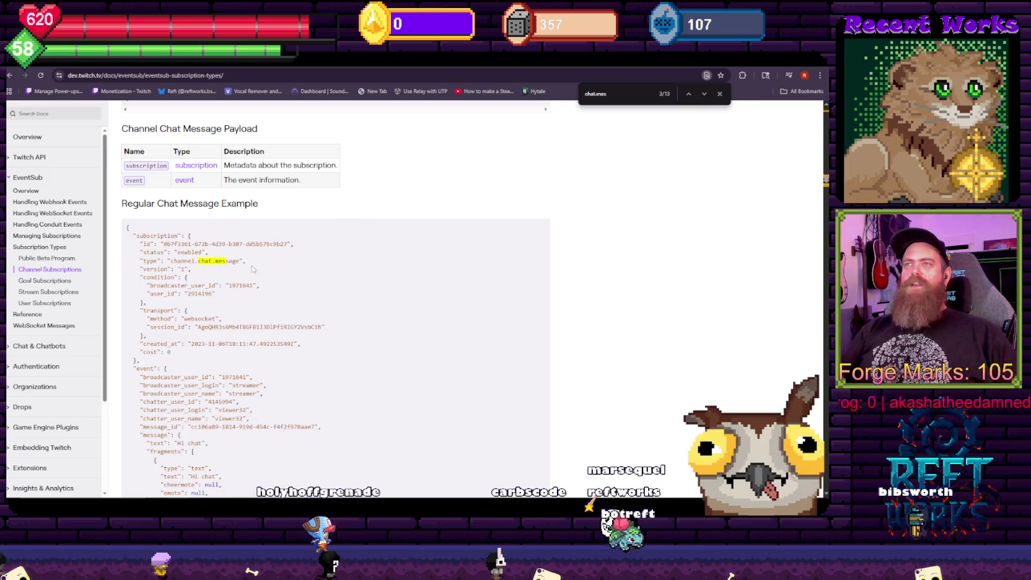
Close the find bar and mark the channel.chat.message type and transport session_id in the example
{"action": "left_click_drag", "start_coordinate": [237, 260], "coordinate": [165, 261]}
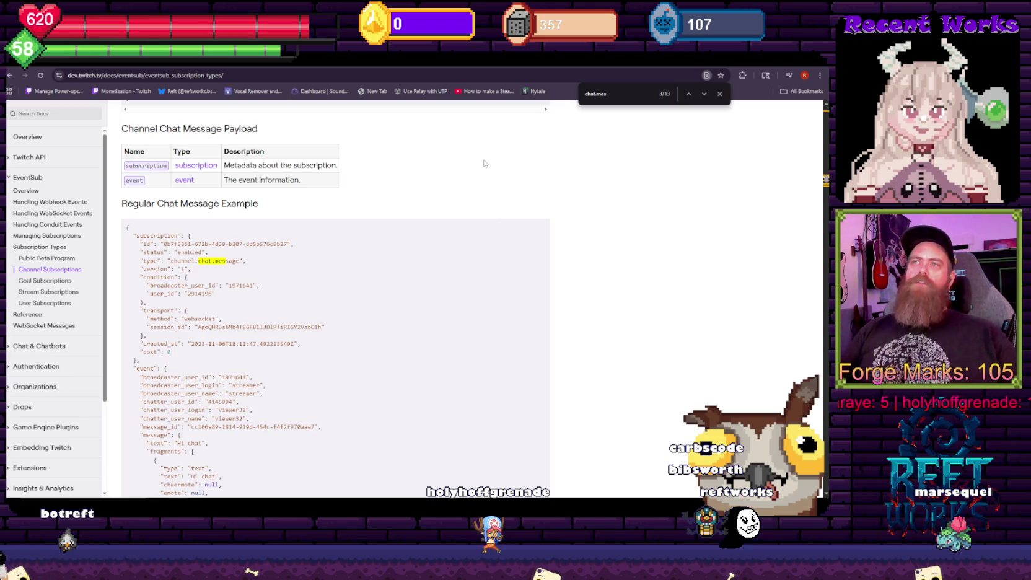
{"action": "left_click", "coordinate": [719, 94]}
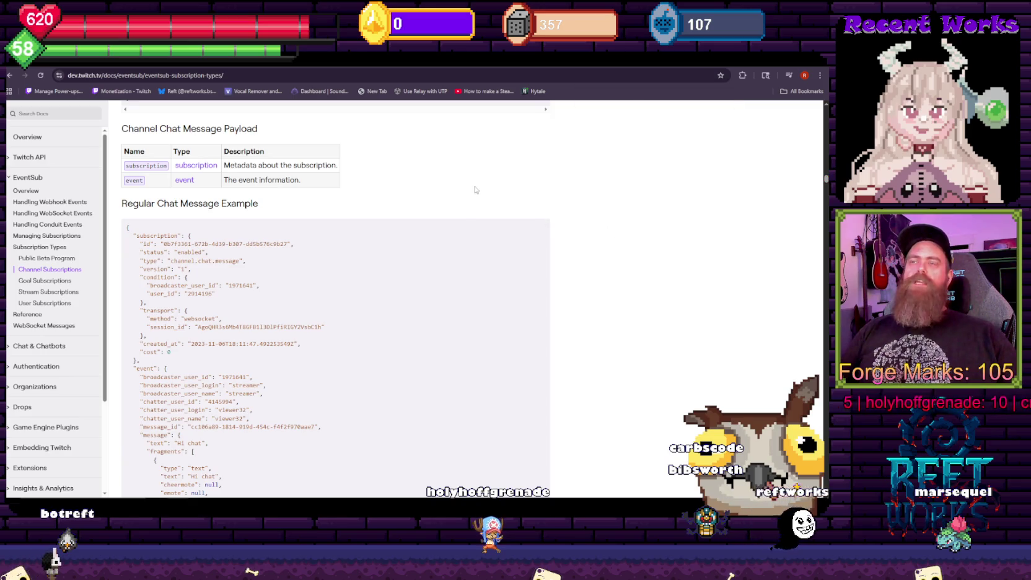
{"action": "left_click_drag", "start_coordinate": [233, 289], "coordinate": [155, 326]}
{"action": "left_click", "coordinate": [155, 326]}
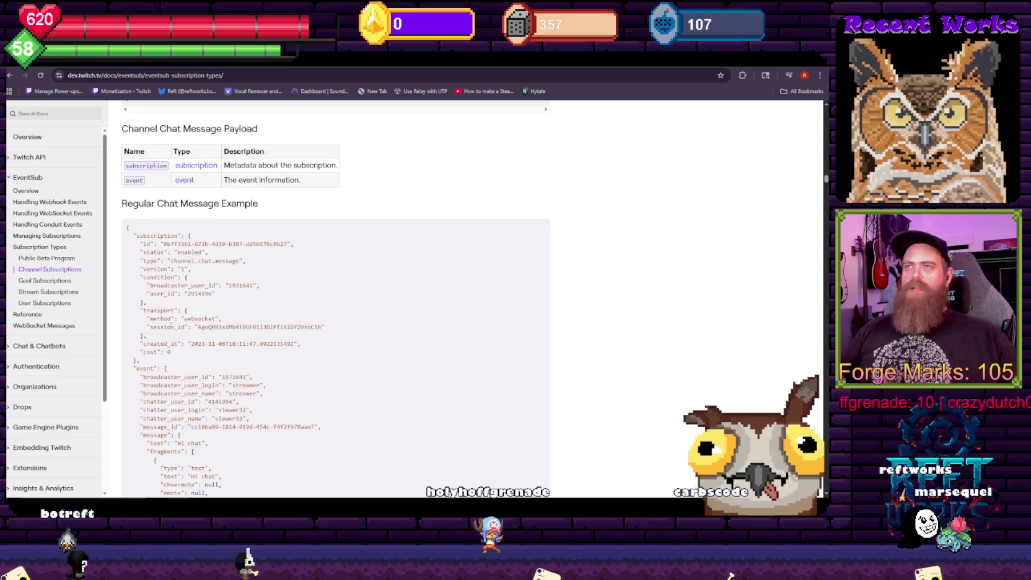
{"action": "left_click_drag", "start_coordinate": [353, 330], "coordinate": [151, 311]}
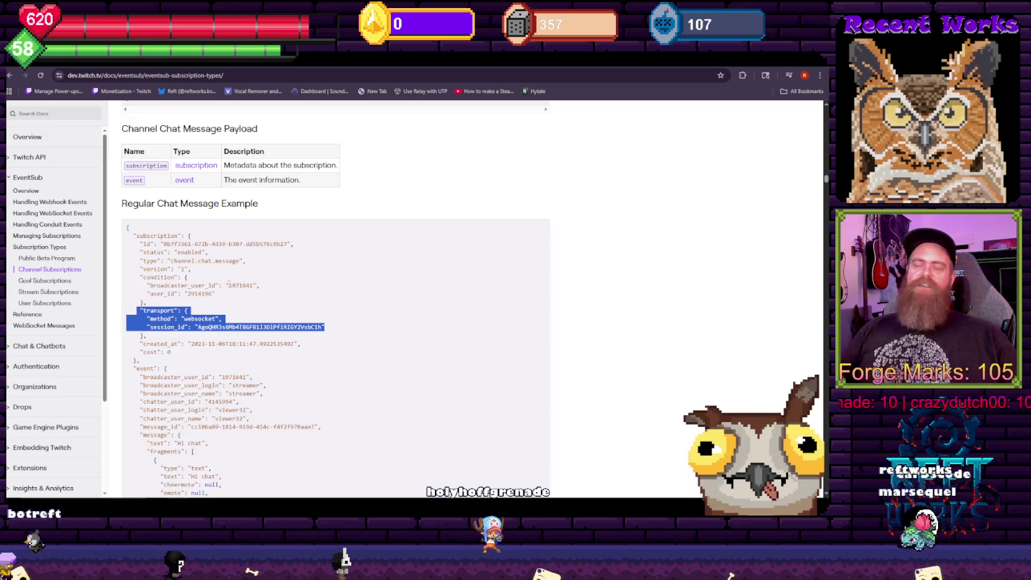
{"action": "left_click", "coordinate": [228, 283]}
Study the example's chatter and event fields, from chatter_user_id through color
{"action": "scroll", "coordinate": [252, 325], "scroll_direction": "down", "scroll_amount": 2}
{"action": "mouse_move", "coordinate": [251, 326]}
{"action": "left_mouse_down"}
{"action": "mouse_move", "coordinate": [142, 273]}
{"action": "mouse_move", "coordinate": [286, 352]}
{"action": "left_mouse_up"}
{"action": "left_click", "coordinate": [291, 275]}
{"action": "left_click", "coordinate": [286, 355]}
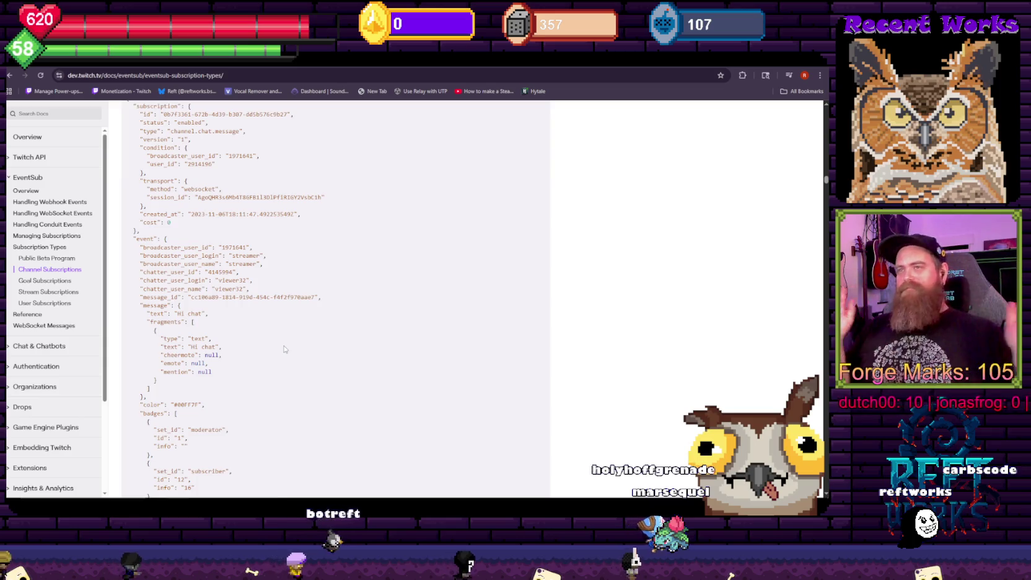
{"action": "scroll", "coordinate": [290, 303], "scroll_direction": "down", "scroll_amount": 2}
{"action": "scroll", "coordinate": [291, 303], "scroll_direction": "down", "scroll_amount": 2}
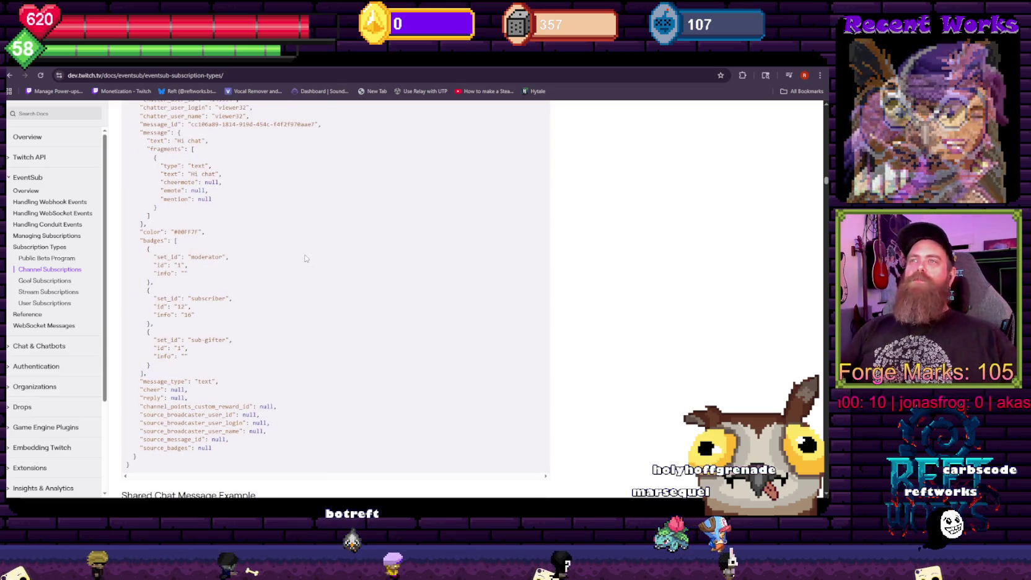
{"action": "scroll", "coordinate": [294, 259], "scroll_direction": "up", "scroll_amount": 12}
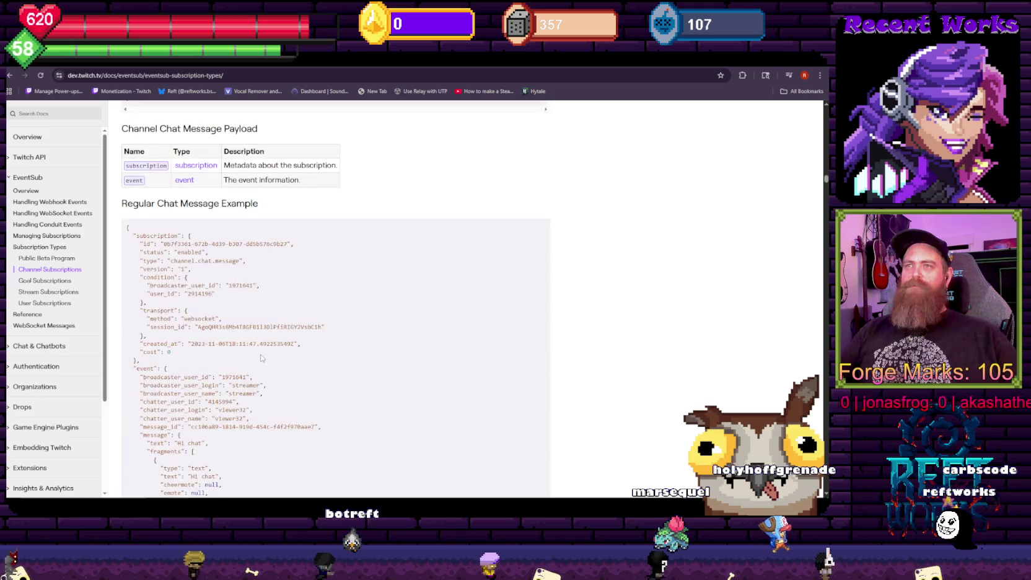
{"action": "scroll", "coordinate": [238, 374], "scroll_direction": "down", "scroll_amount": 8}
{"action": "mouse_move", "coordinate": [238, 406]}
{"action": "left_mouse_down"}
{"action": "mouse_move", "coordinate": [235, 179]}
{"action": "mouse_move", "coordinate": [233, 240]}
{"action": "left_mouse_up"}
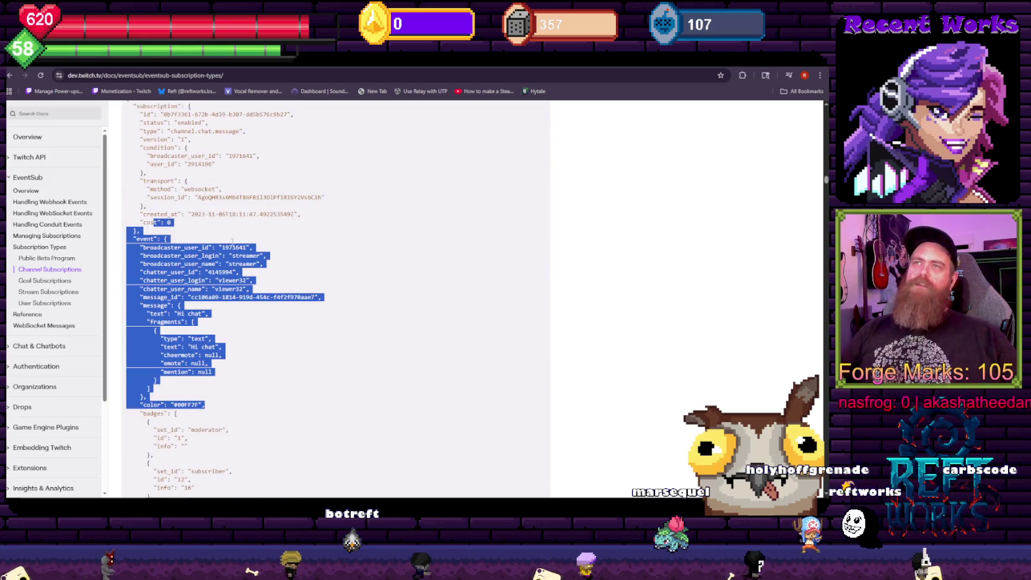
{"action": "key", "text": "alt+Tab"}
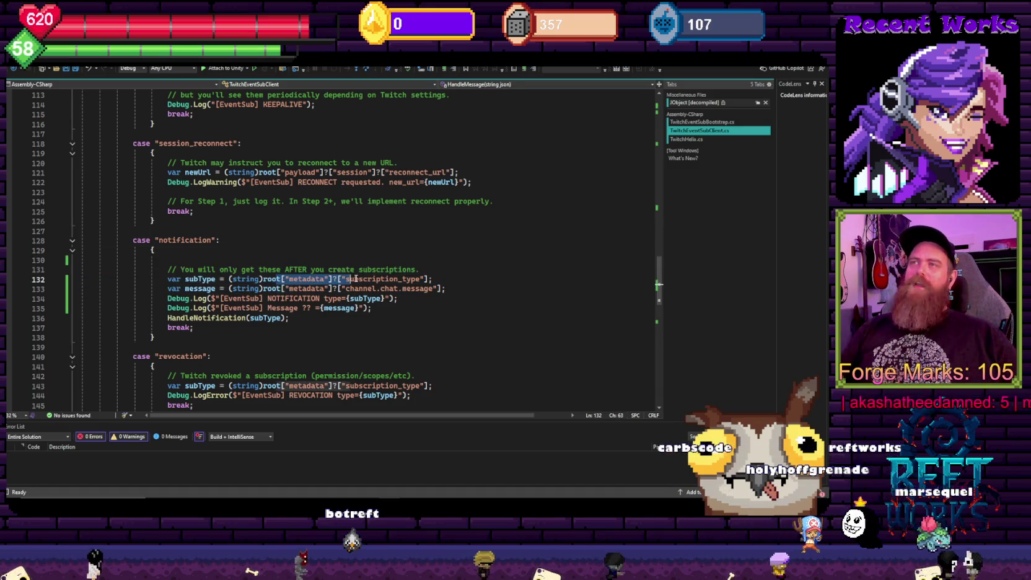
Inspect the subscription_type and channel.chat.message metadata lookups on lines 132–135
{"action": "left_click", "coordinate": [385, 308]}
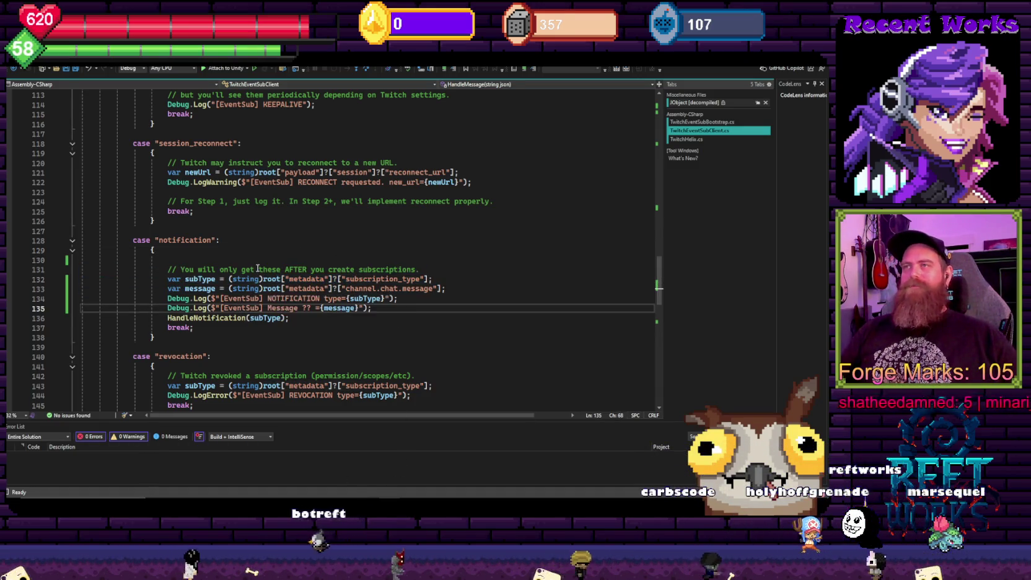
{"action": "double_click", "coordinate": [298, 280]}
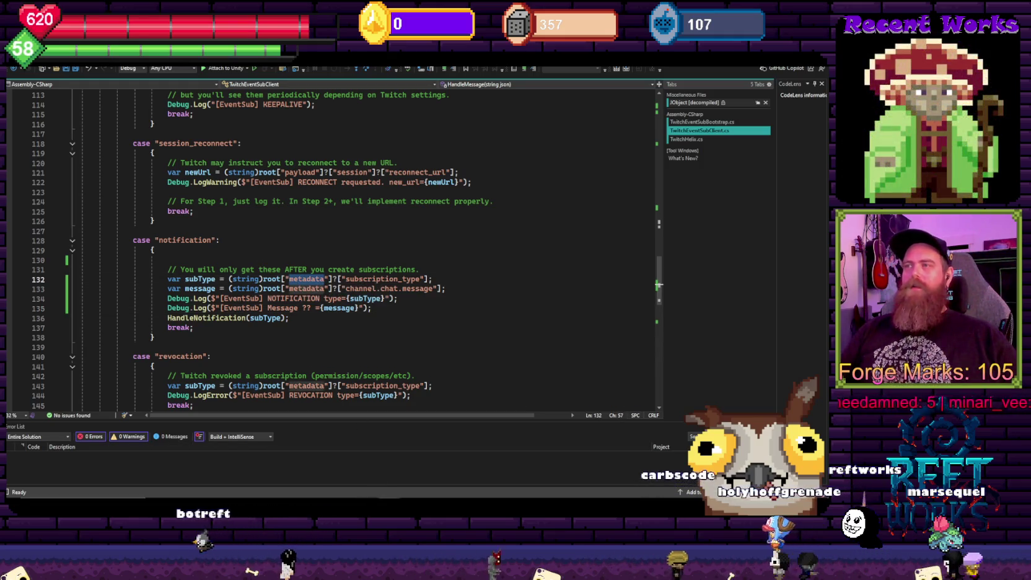
{"action": "left_click", "coordinate": [306, 289]}
{"action": "left_click_drag", "start_coordinate": [327, 270], "coordinate": [452, 281]}
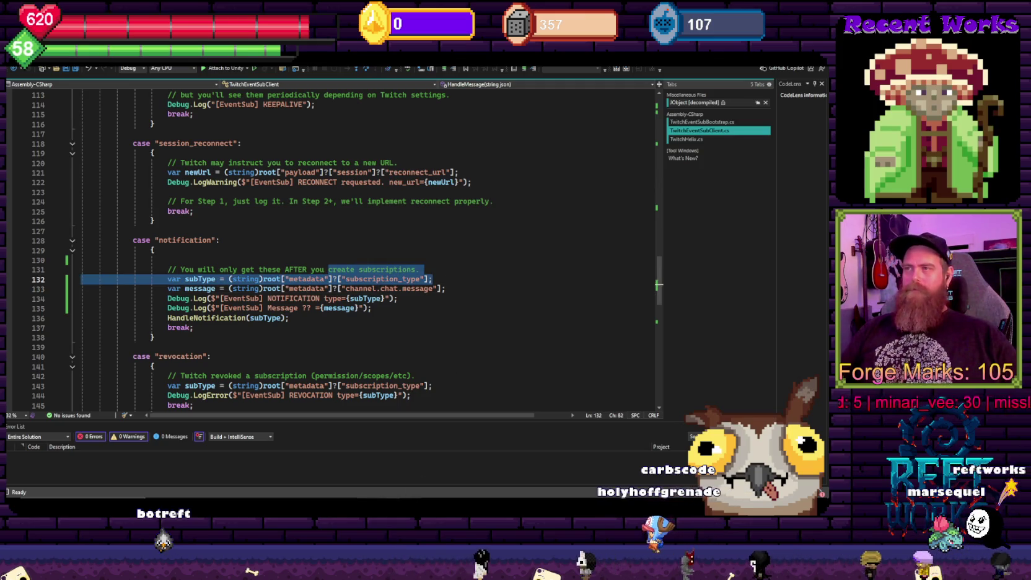
{"action": "key", "text": "alt+Tab"}
{"action": "key", "text": "alt+Tab"}
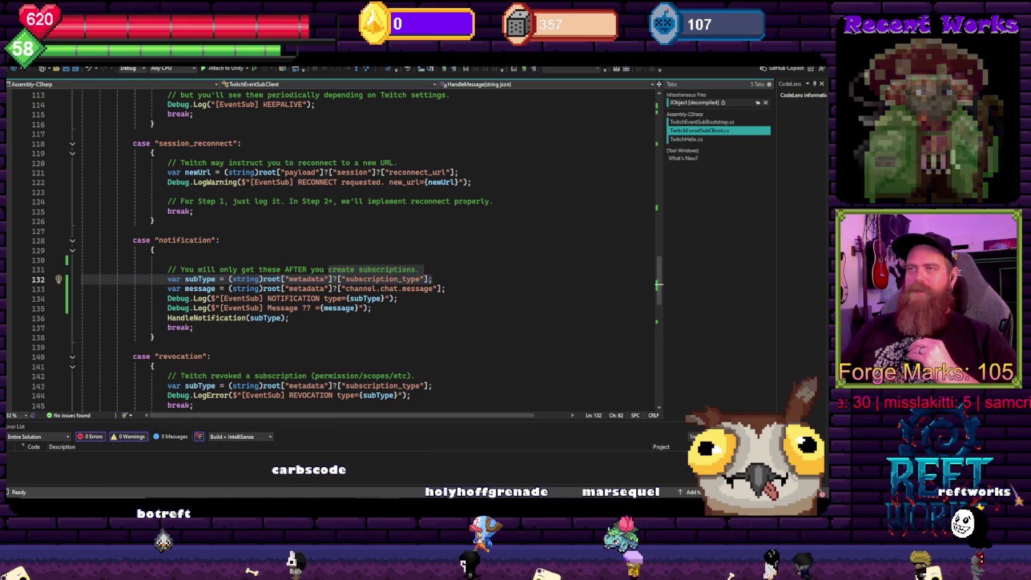
{"action": "key", "text": "alt+Tab"}
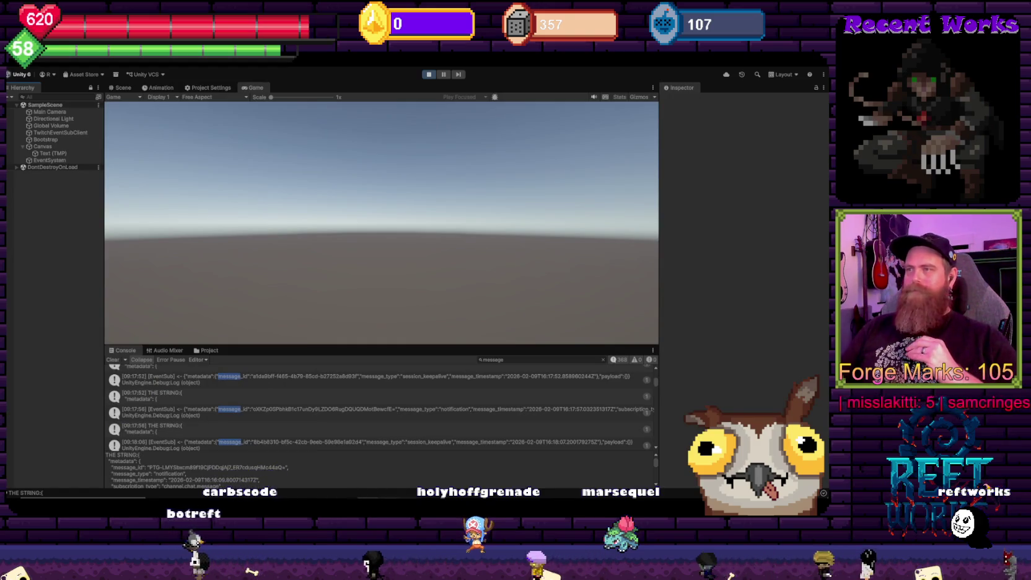
Review the Regular Chat Message Example in the docs, marking the type field
{"action": "key", "text": "alt+Tab"}
{"action": "left_click", "coordinate": [334, 320]}
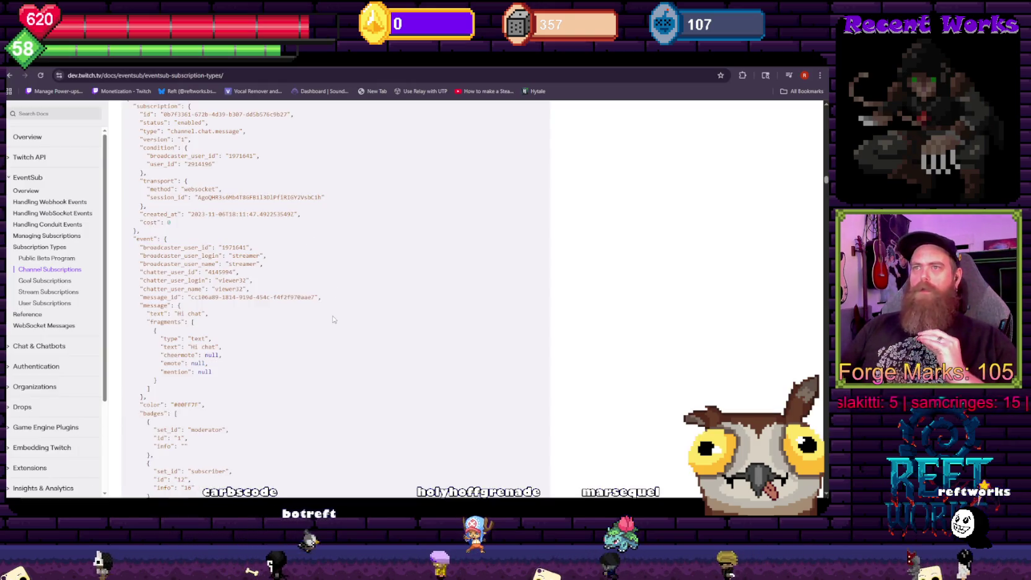
{"action": "scroll", "coordinate": [333, 320], "scroll_direction": "down", "scroll_amount": 2}
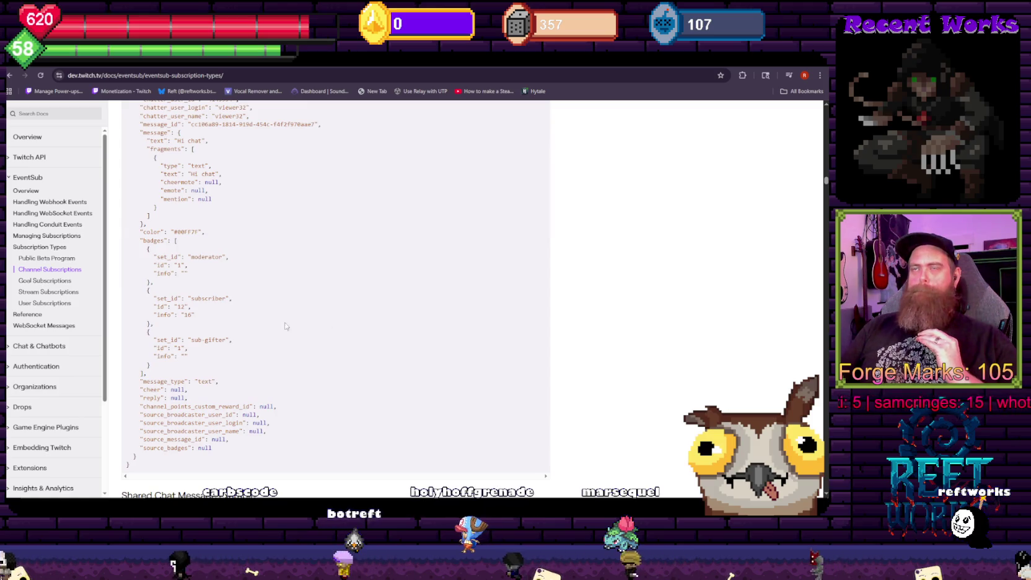
{"action": "scroll", "coordinate": [285, 326], "scroll_direction": "up", "scroll_amount": 3}
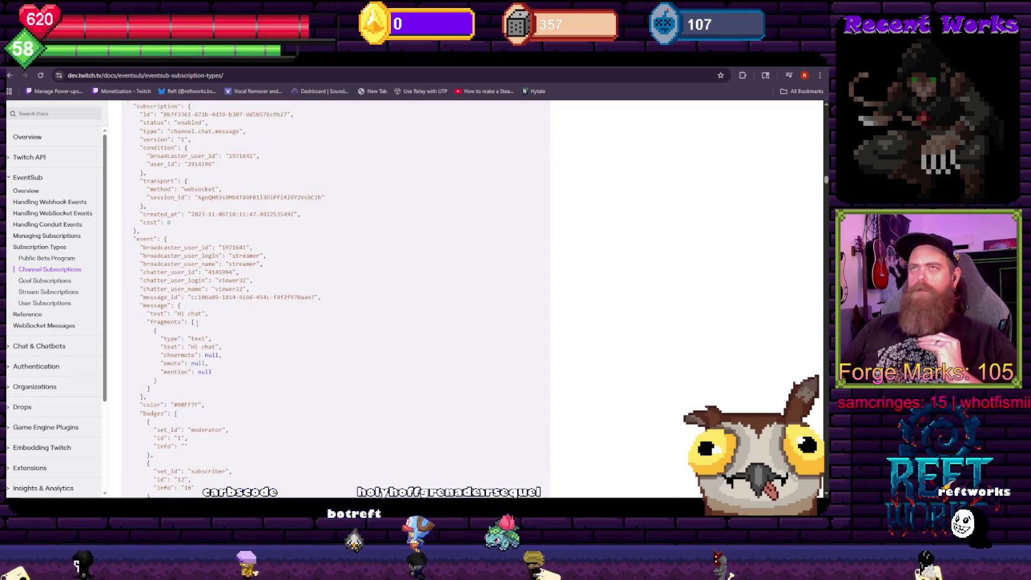
{"action": "scroll", "coordinate": [189, 287], "scroll_direction": "up", "scroll_amount": 3}
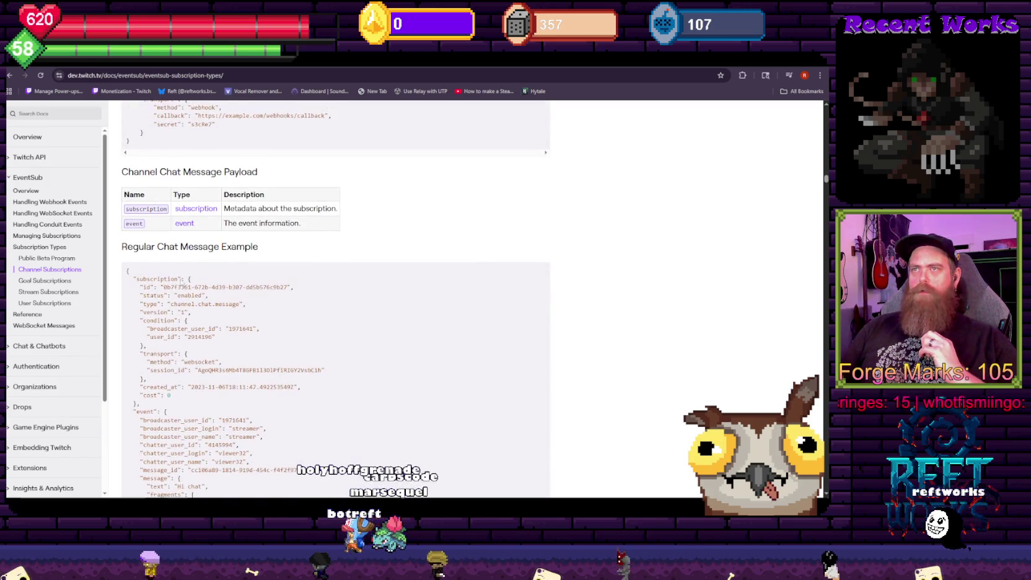
{"action": "left_click_drag", "start_coordinate": [192, 279], "coordinate": [132, 279]}
{"action": "scroll", "coordinate": [241, 369], "scroll_direction": "up", "scroll_amount": 4}
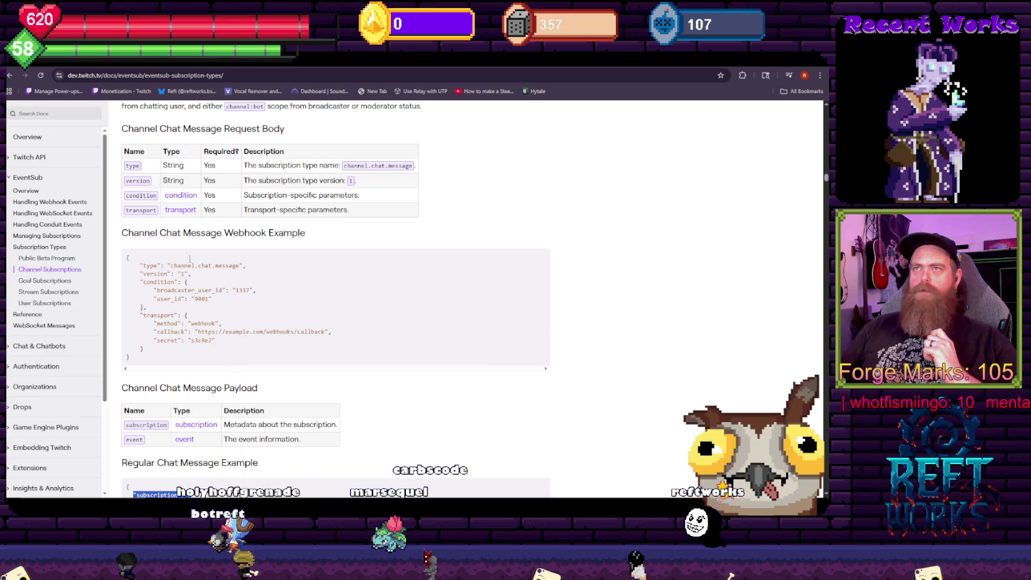
{"action": "double_click", "coordinate": [149, 265]}
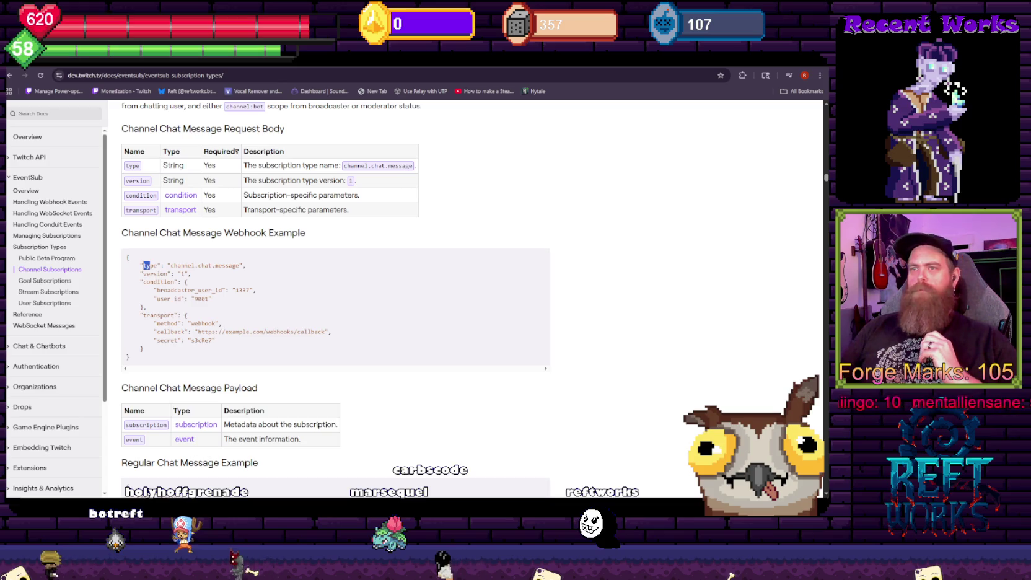
Compare line 132's subscription_type lookup against the docs' event block fields
{"action": "key", "text": "alt+Tab"}
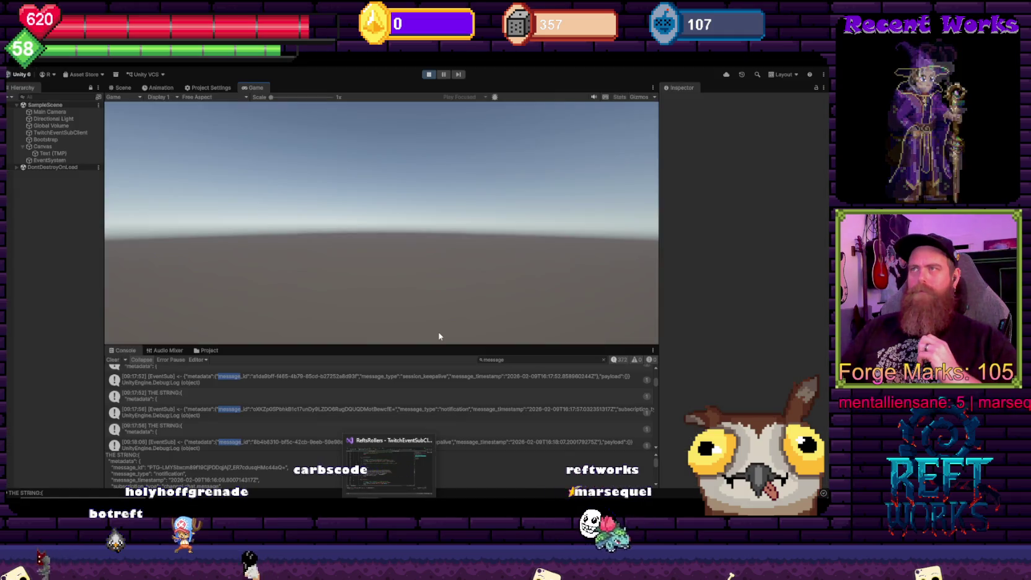
{"action": "left_click", "coordinate": [390, 497]}
{"action": "left_click_drag", "start_coordinate": [343, 279], "coordinate": [405, 281]}
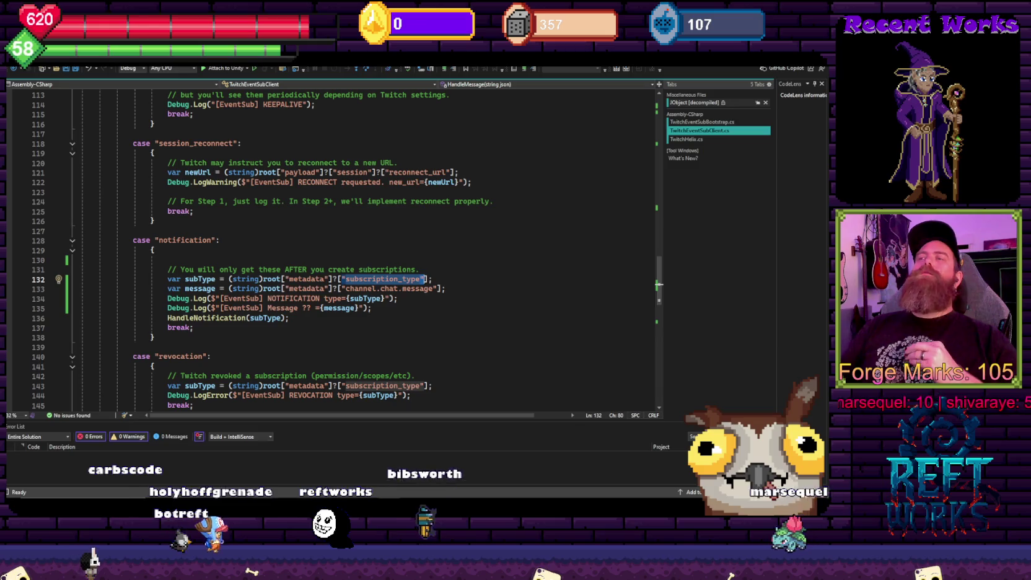
{"action": "mouse_move", "coordinate": [177, 498]}
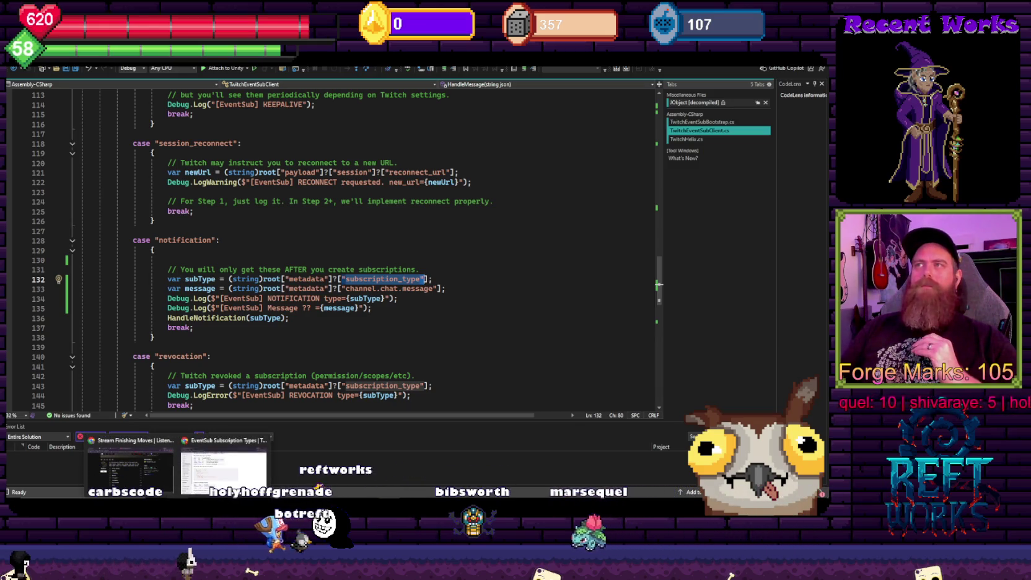
{"action": "left_click", "coordinate": [223, 471]}
{"action": "scroll", "coordinate": [287, 323], "scroll_direction": "down", "scroll_amount": 3}
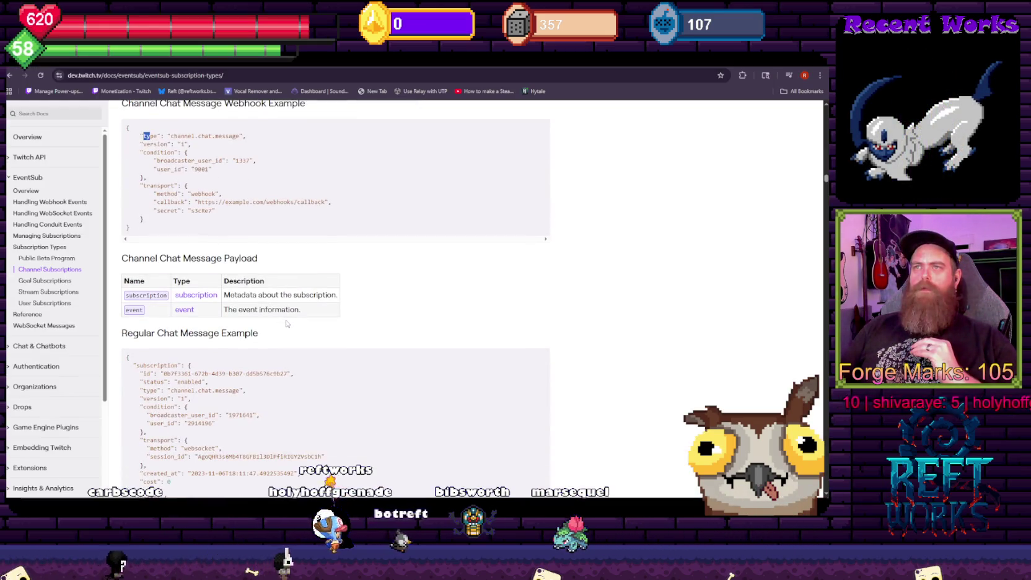
{"action": "scroll", "coordinate": [149, 313], "scroll_direction": "down", "scroll_amount": 3}
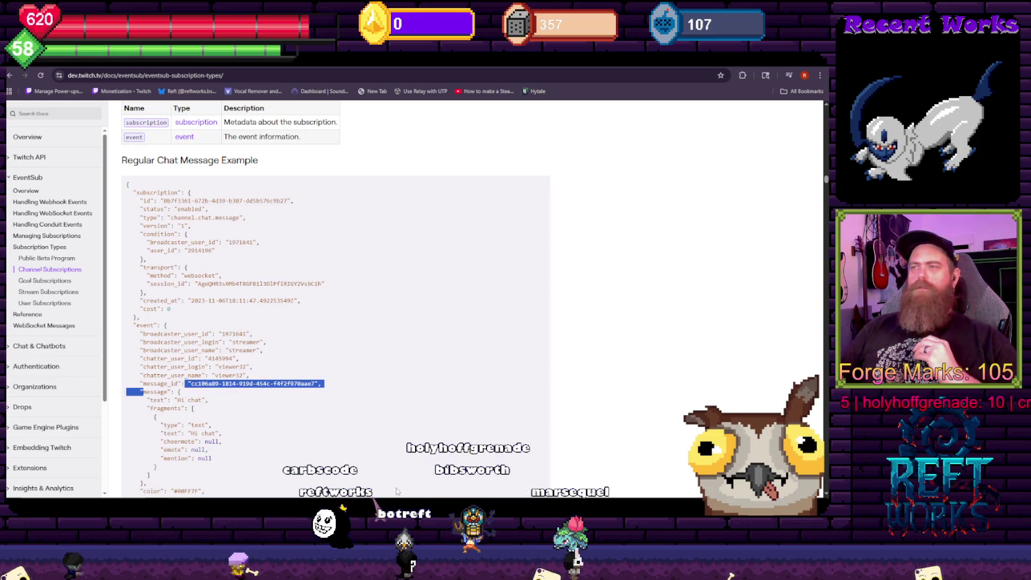
{"action": "key", "text": "alt+Tab"}
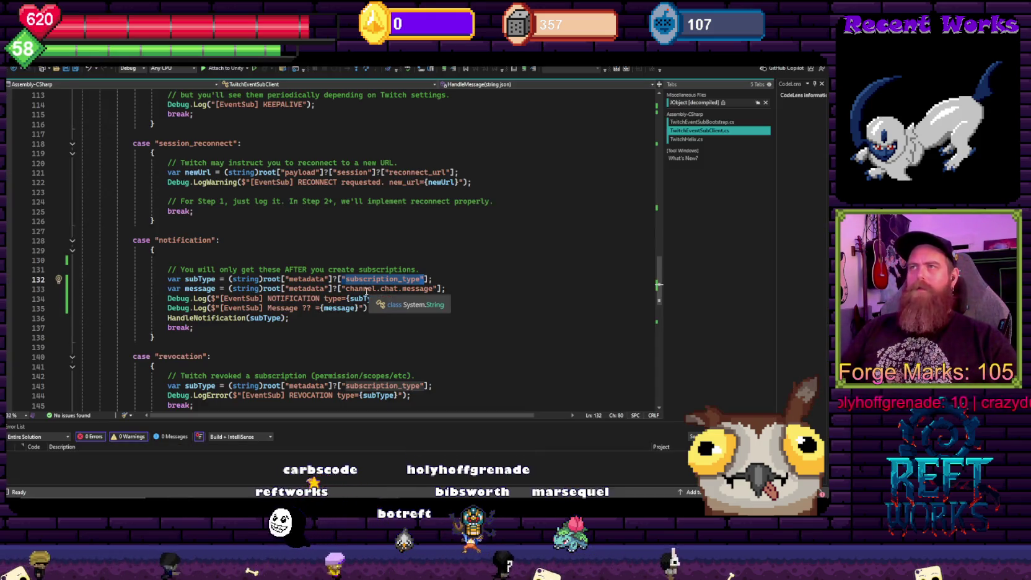
Change line 133's lookup key from "channel.chat.message" to "event_message"
{"action": "double_click", "coordinate": [366, 289]}
{"action": "type", "text": "event"}
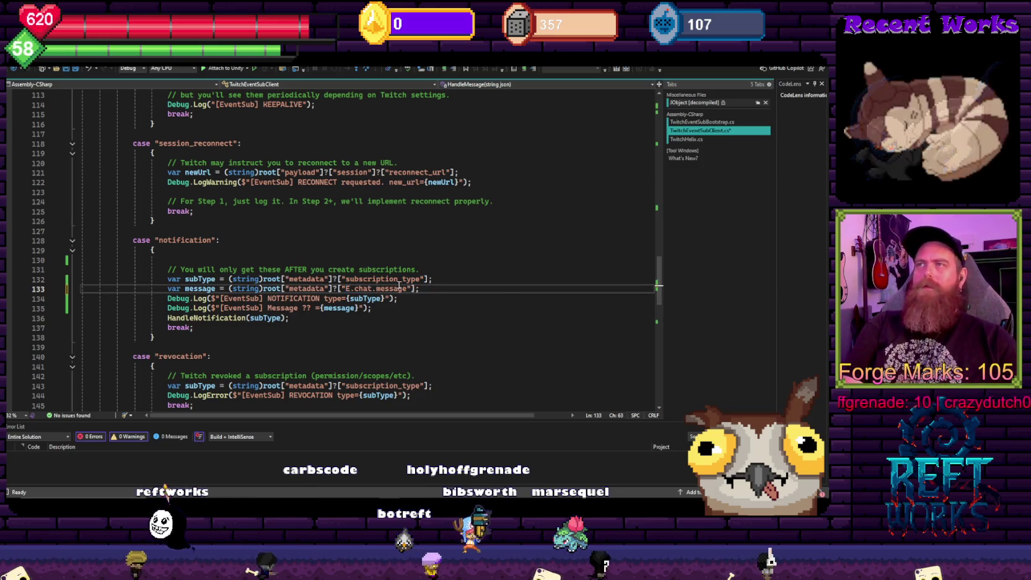
{"action": "key", "text": "Delete"}
{"action": "key", "text": "Delete"}
{"action": "key", "text": "Delete"}
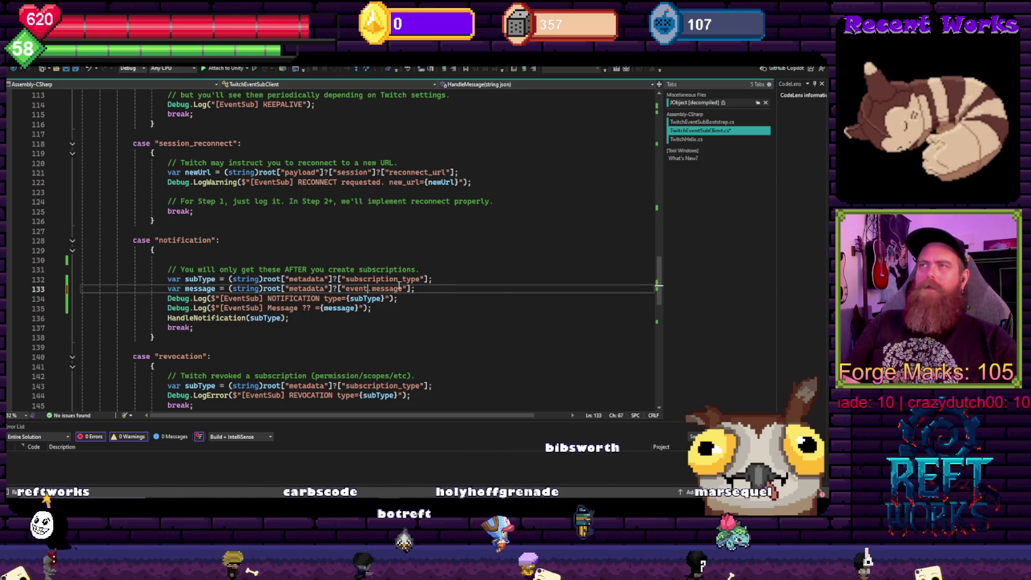
{"action": "type", "text": "_"}
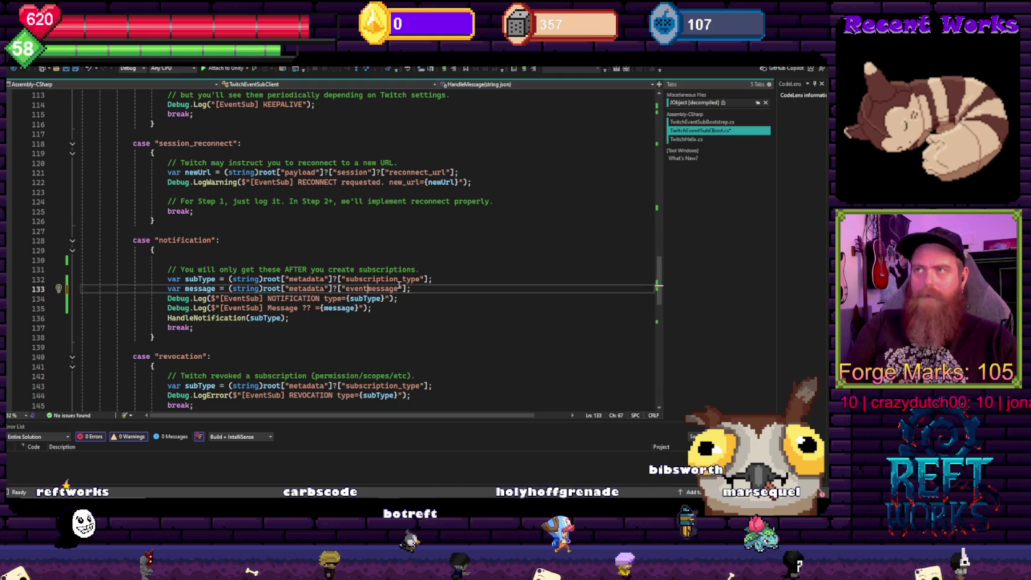
Enter Play mode in Unity to test the recompiled client
{"action": "key", "text": "alt+Tab"}
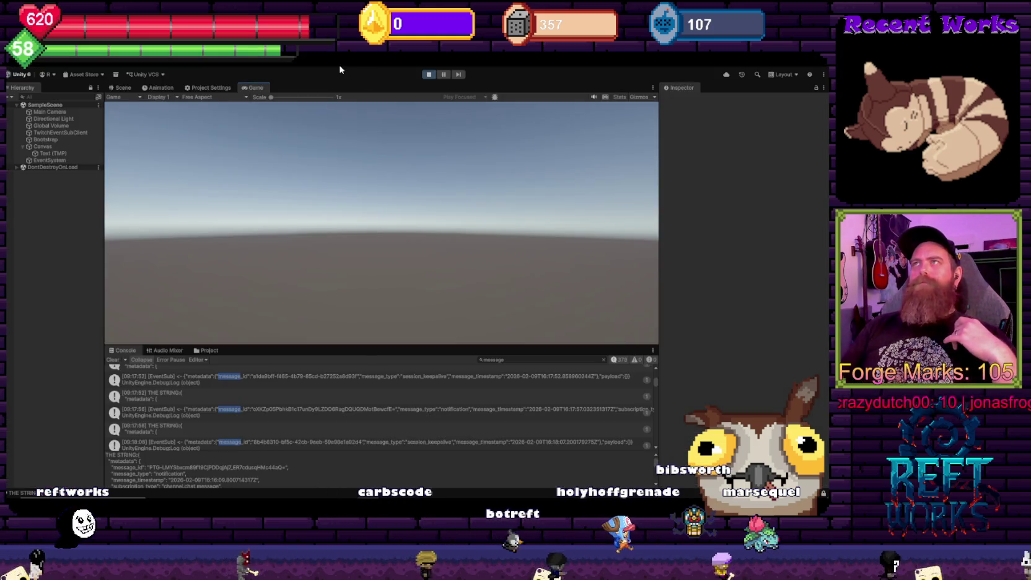
{"action": "left_click", "coordinate": [427, 73]}
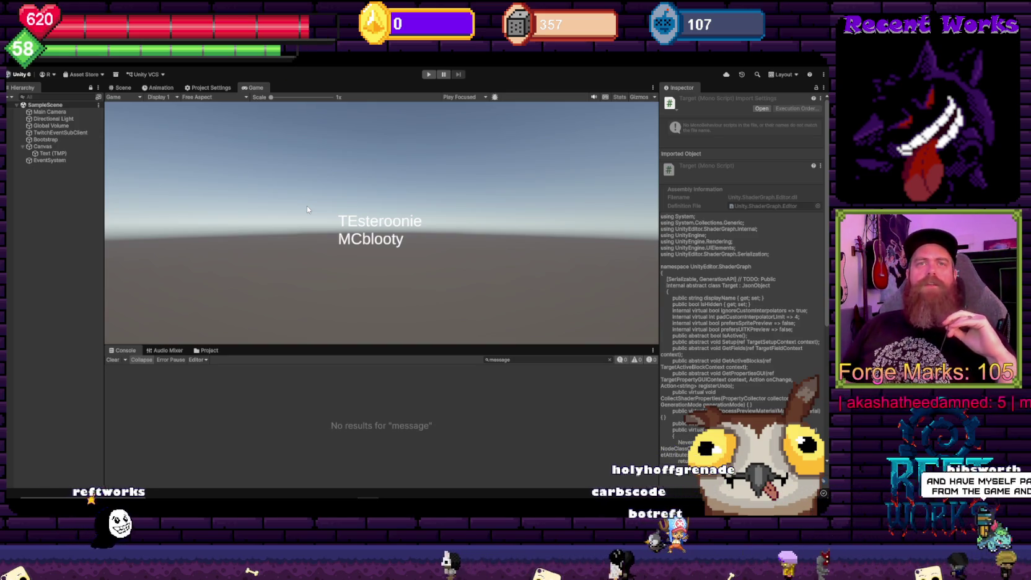
{"action": "left_click", "coordinate": [428, 74]}
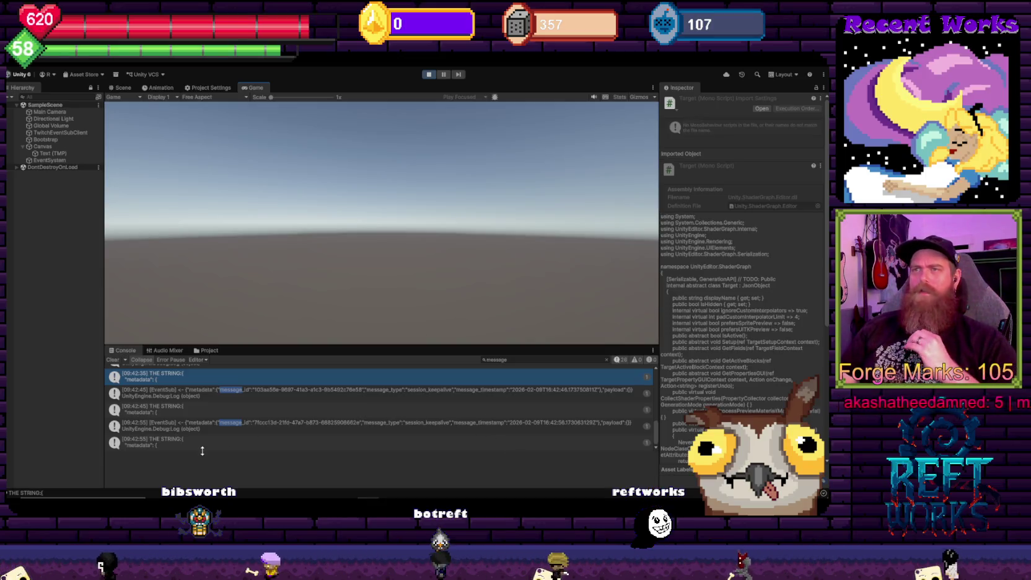
Inspect the THE STRING log details in the Console, comparing them with the client code
{"action": "left_click", "coordinate": [273, 410]}
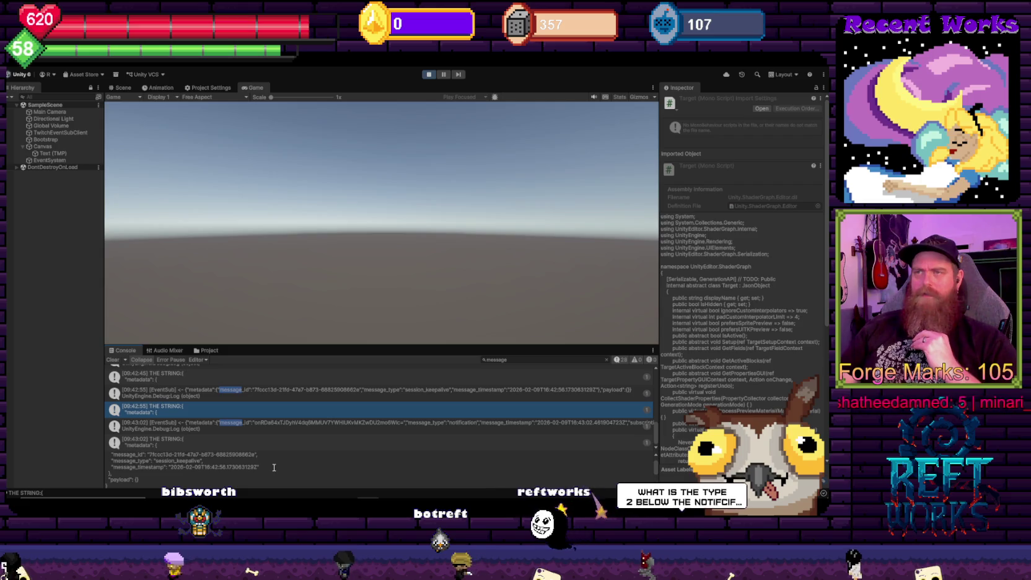
{"action": "scroll", "coordinate": [285, 474], "scroll_direction": "down", "scroll_amount": 2}
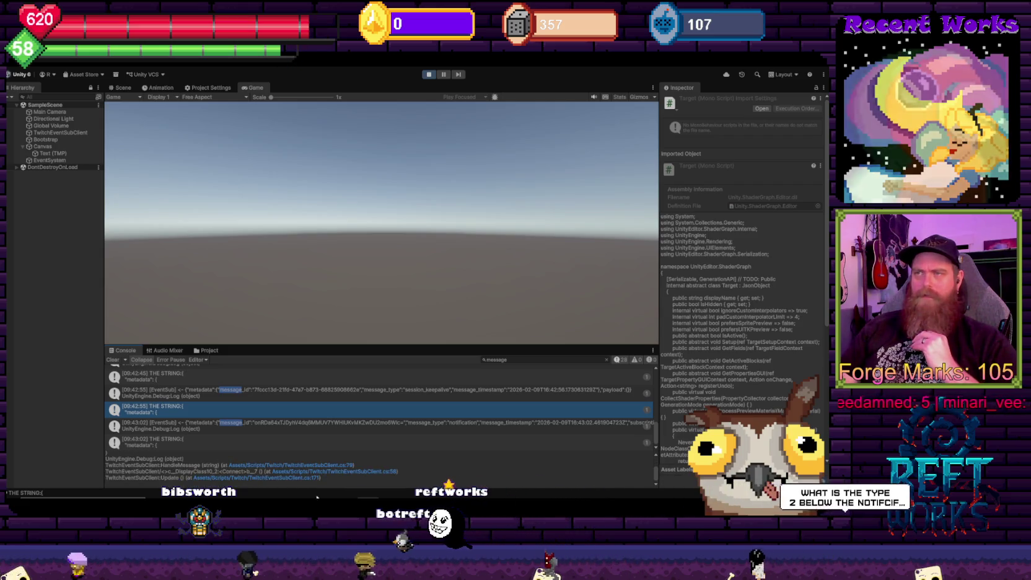
{"action": "key", "text": "alt+Tab"}
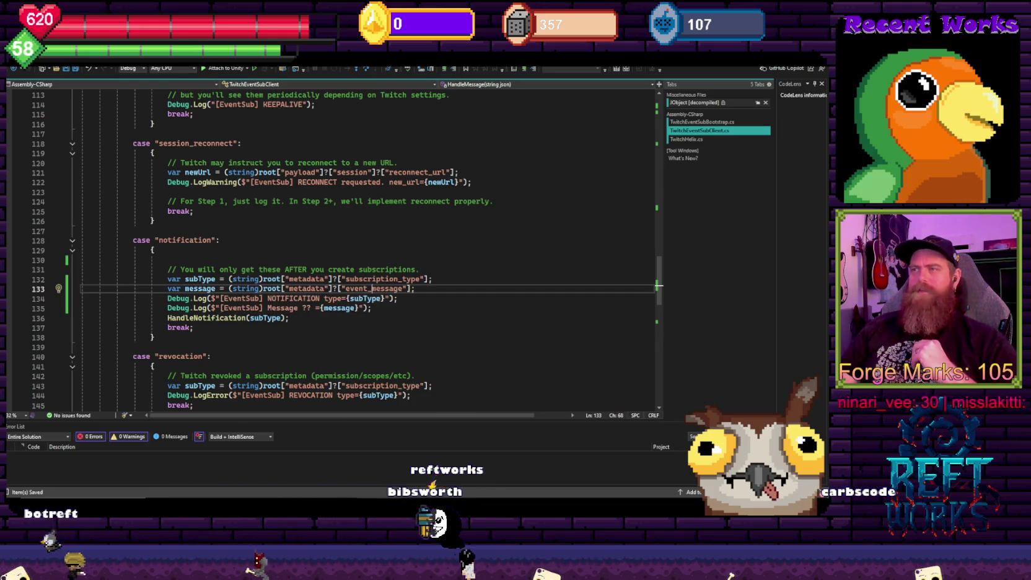
{"action": "key", "text": "alt+Tab"}
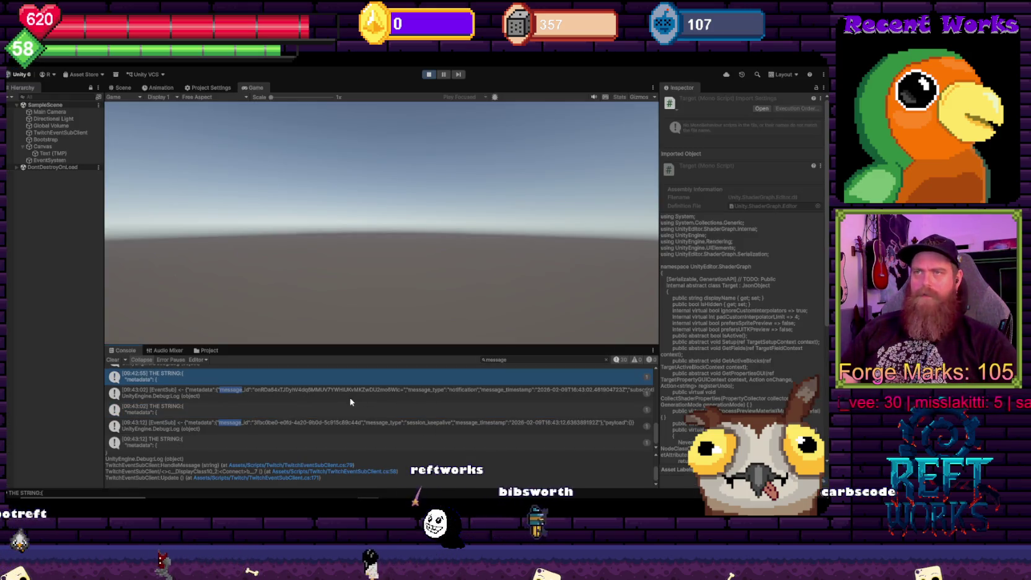
{"action": "key", "text": "alt+Tab"}
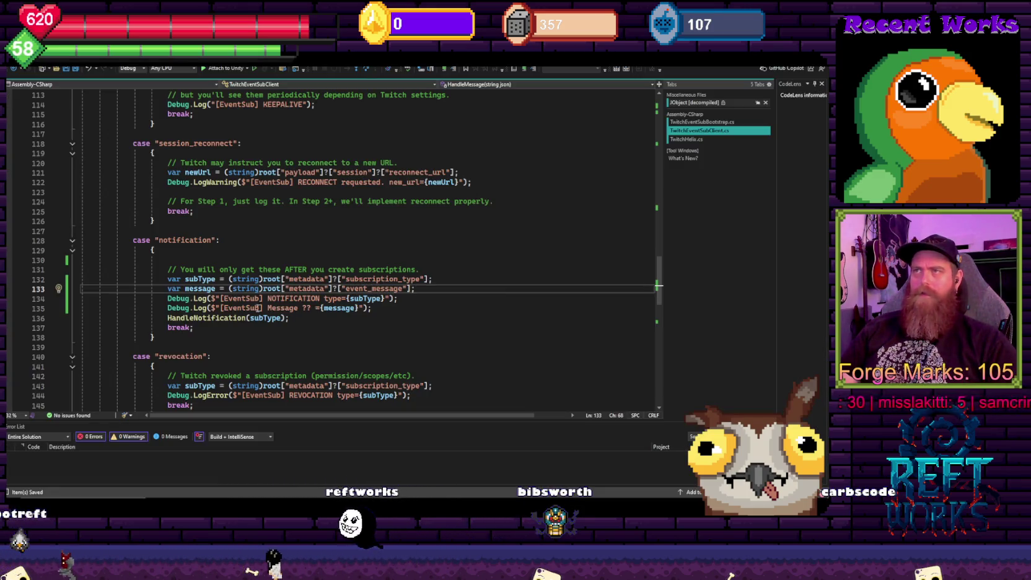
{"action": "scroll", "coordinate": [315, 317], "scroll_direction": "down", "scroll_amount": 2}
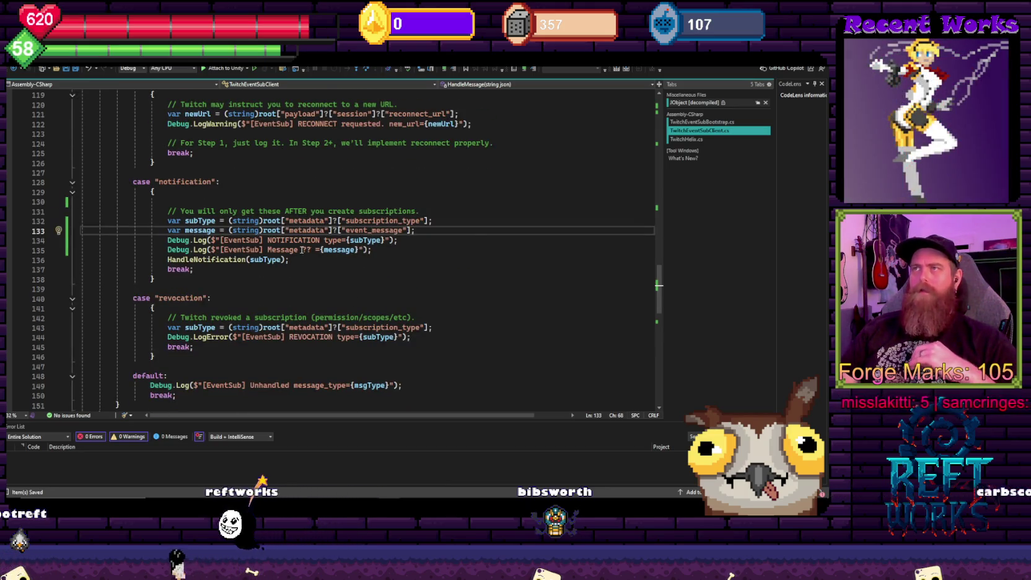
{"action": "key", "text": "alt+Tab"}
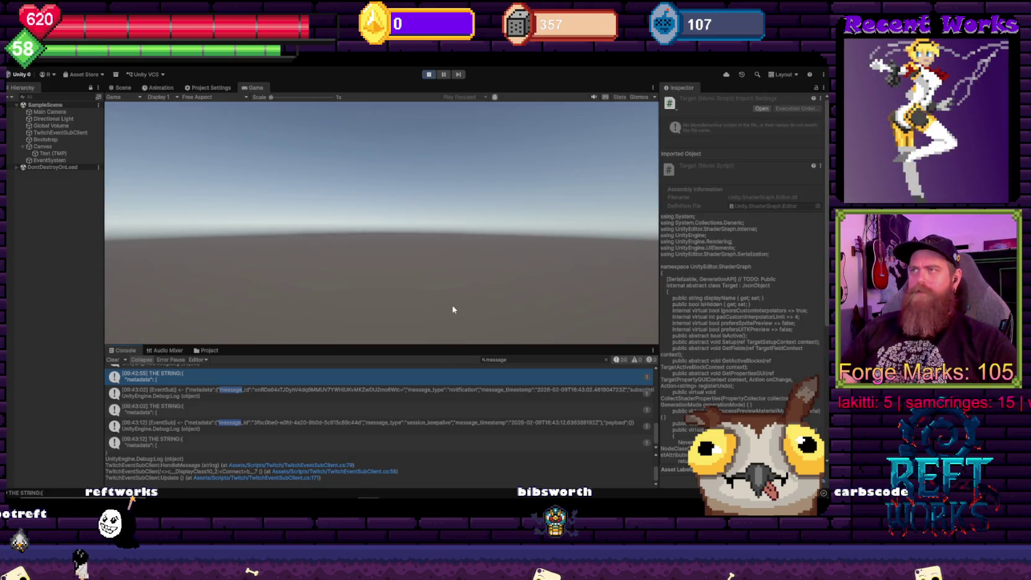
Show the notification's full JSON and add "?" to the Console search filter
{"action": "key", "text": "Down"}
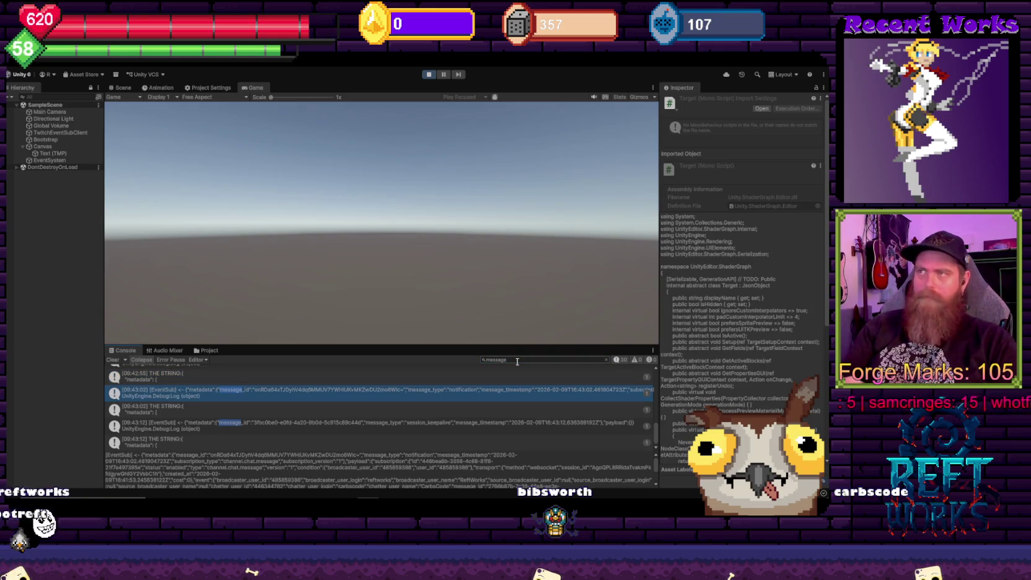
{"action": "left_click", "coordinate": [518, 361]}
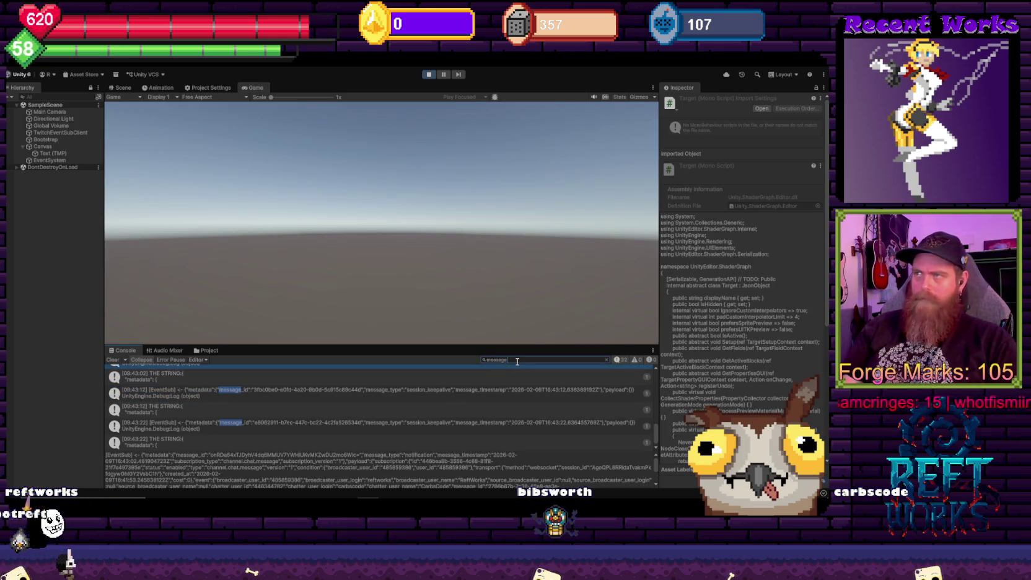
{"action": "type", "text": " ??"}
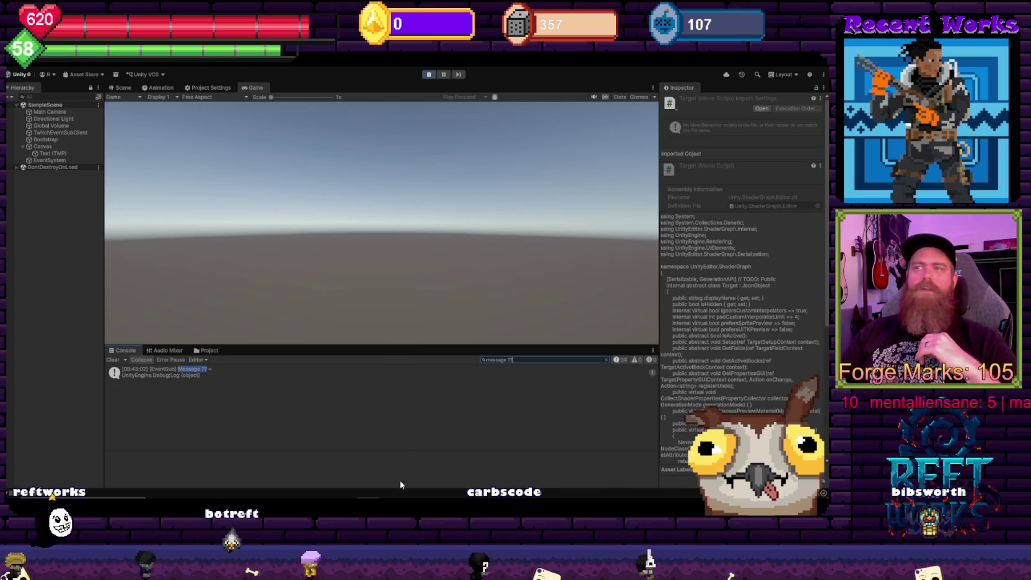
Clear the marked message_id text in the docs example, then return to the client code
{"action": "left_click", "coordinate": [223, 466]}
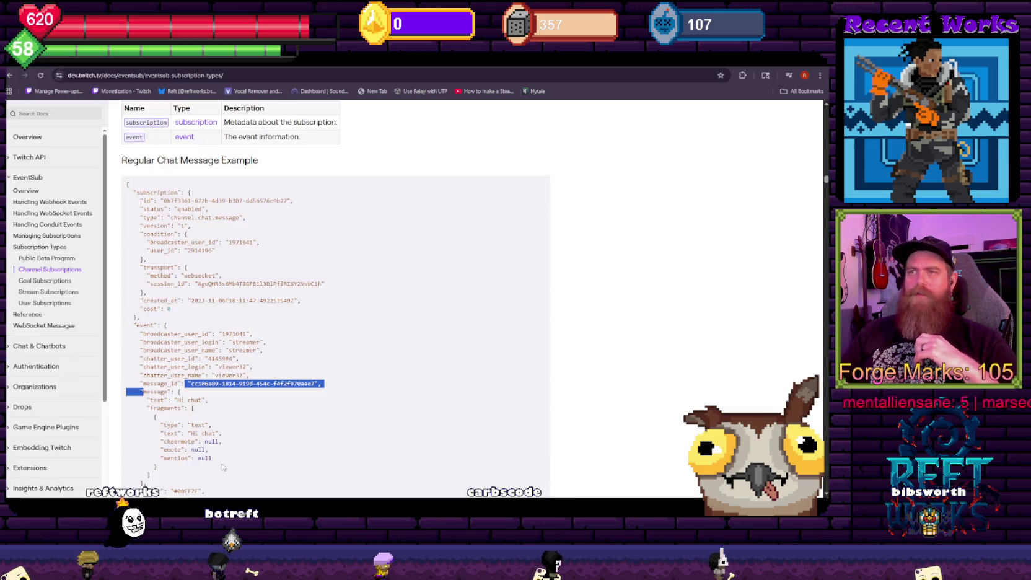
{"action": "left_click", "coordinate": [320, 302]}
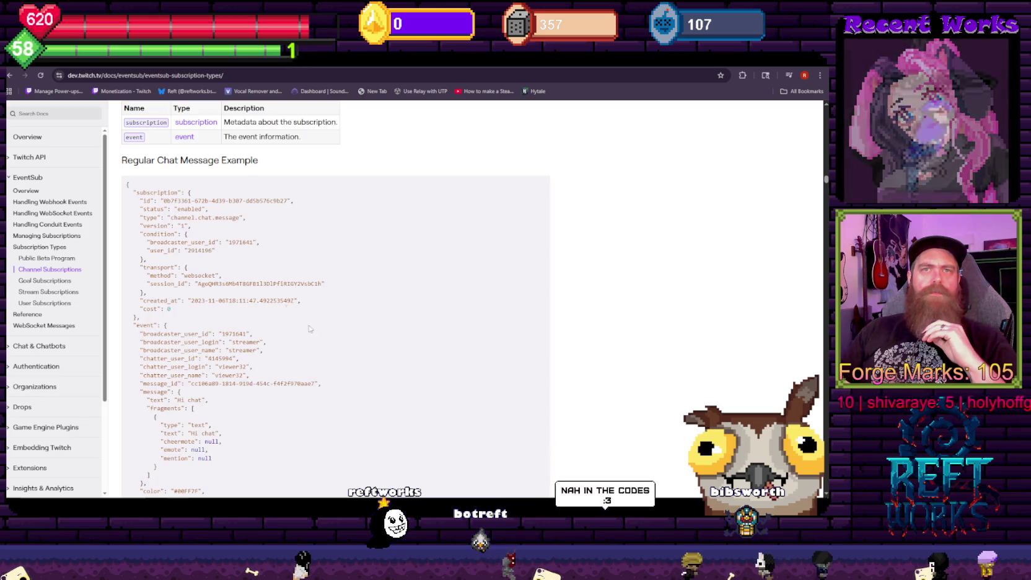
{"action": "key", "text": "alt+Tab"}
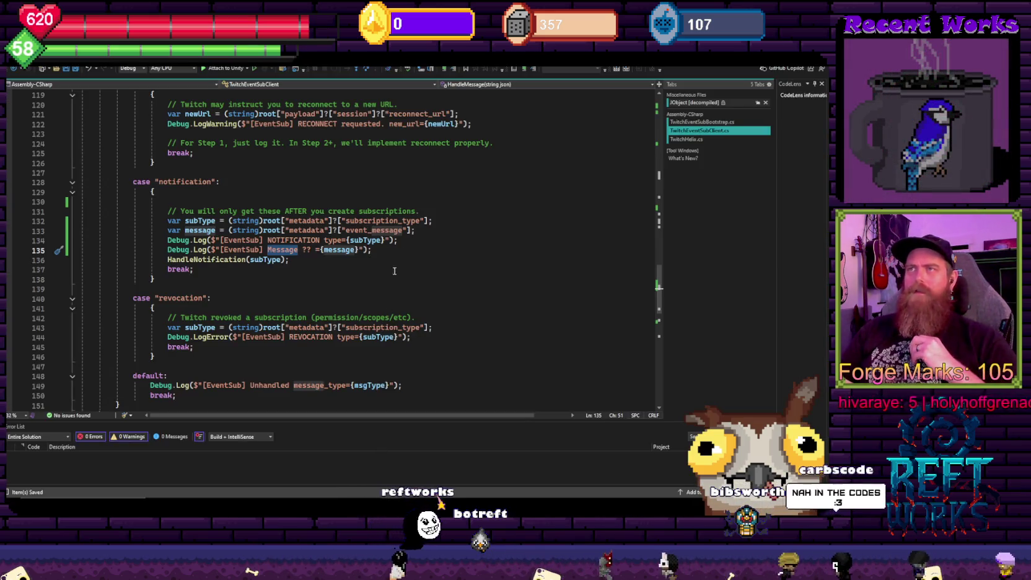
{"action": "left_click", "coordinate": [389, 281]}
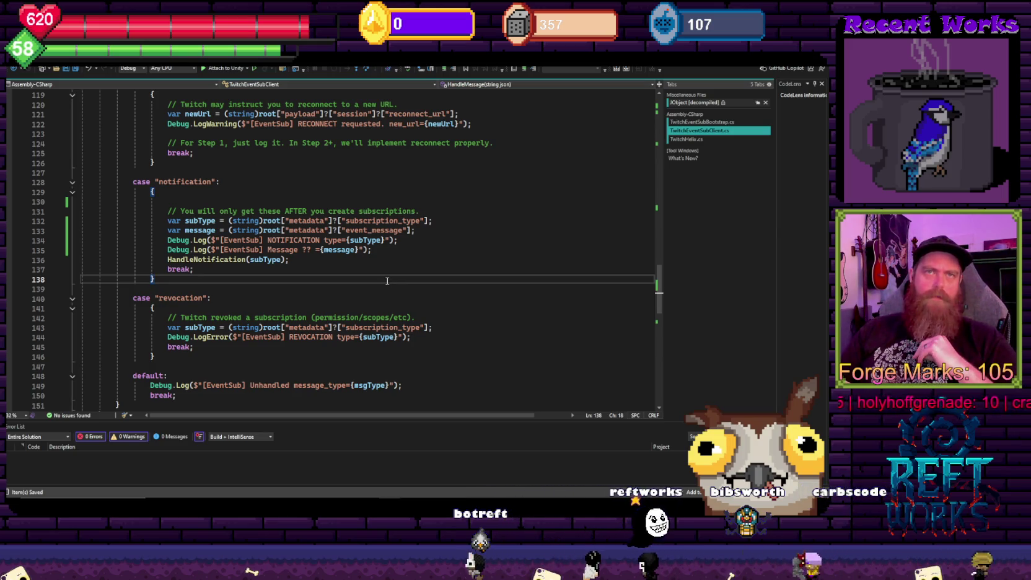
{"action": "left_click_drag", "start_coordinate": [159, 298], "coordinate": [182, 298]}
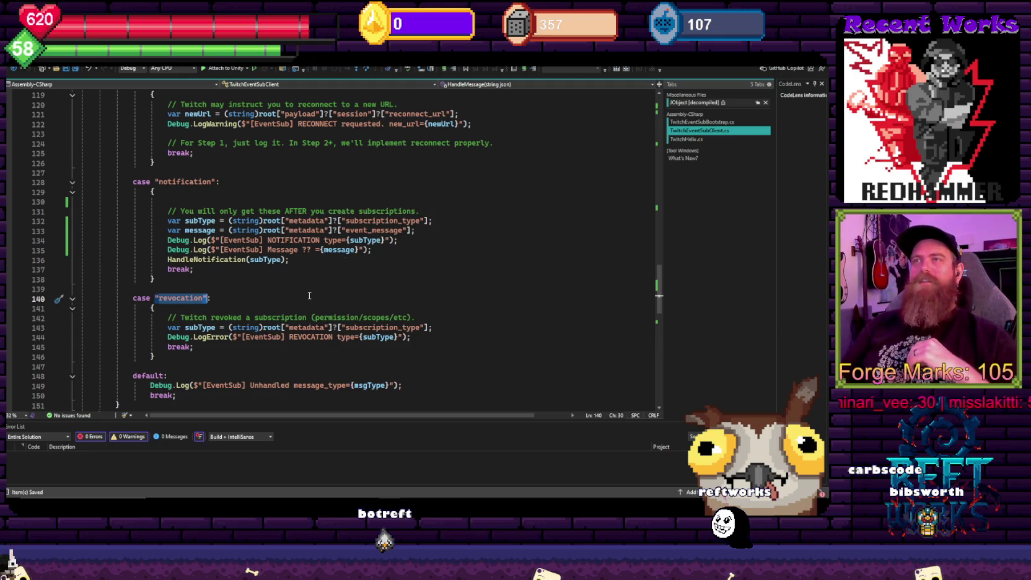
{"action": "left_click_drag", "start_coordinate": [545, 332], "coordinate": [431, 315]}
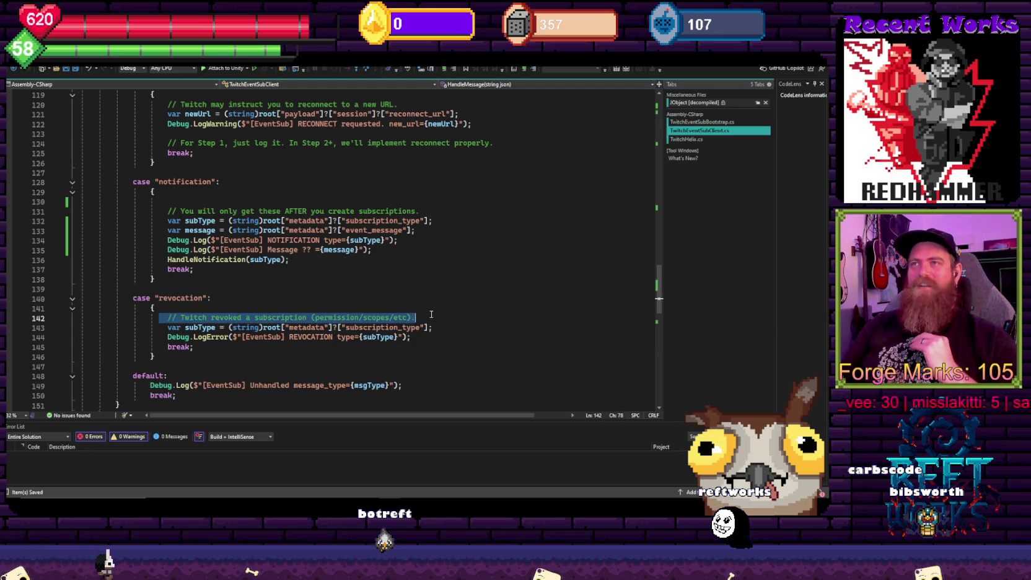
{"action": "left_click", "coordinate": [345, 303]}
{"action": "left_click", "coordinate": [444, 323]}
{"action": "mouse_move", "coordinate": [444, 339]}
{"action": "left_mouse_down"}
{"action": "mouse_move", "coordinate": [205, 298]}
{"action": "mouse_move", "coordinate": [166, 249]}
{"action": "left_mouse_up"}
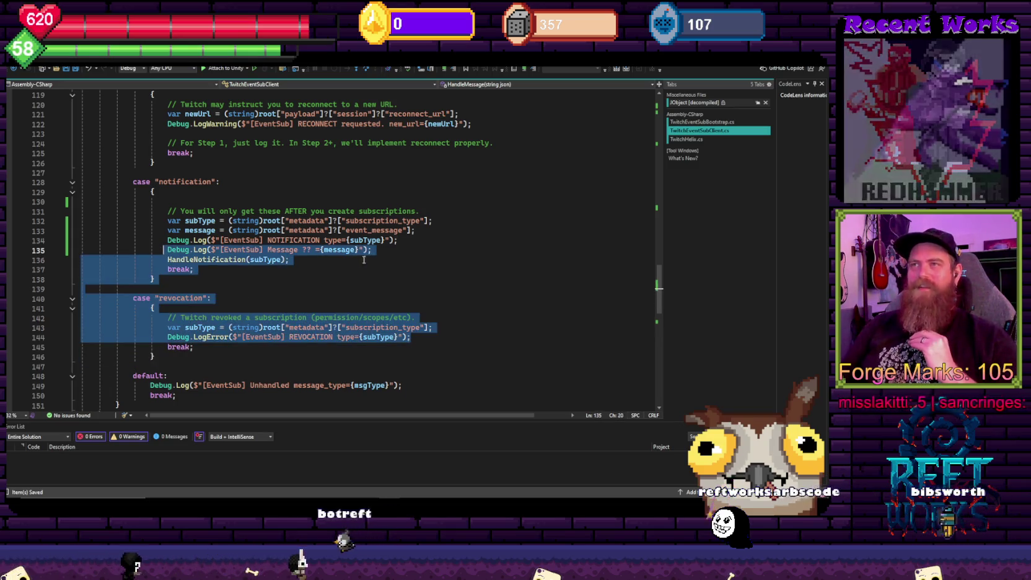
{"action": "left_click", "coordinate": [397, 277]}
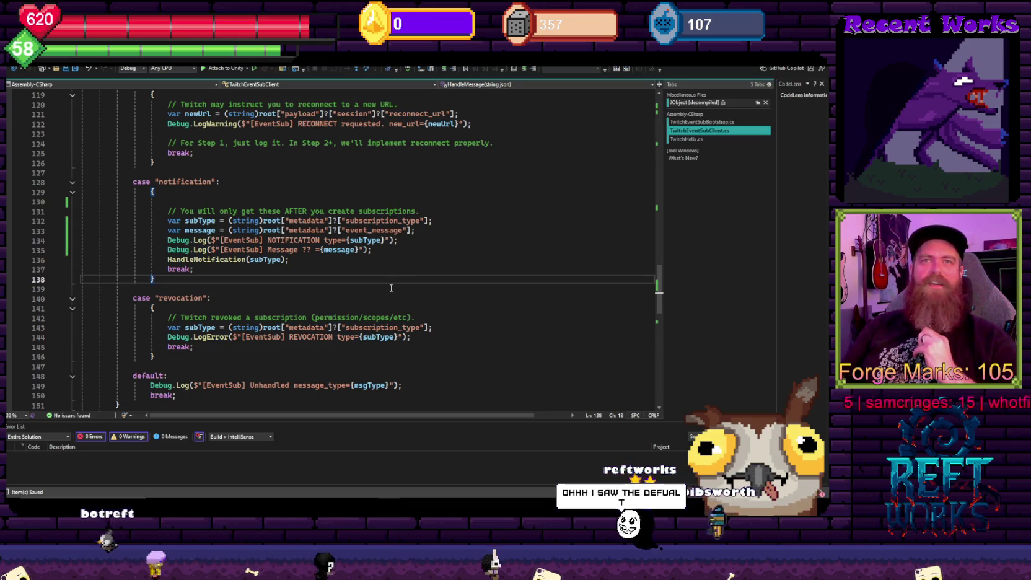
{"action": "left_click_drag", "start_coordinate": [150, 386], "coordinate": [263, 386]}
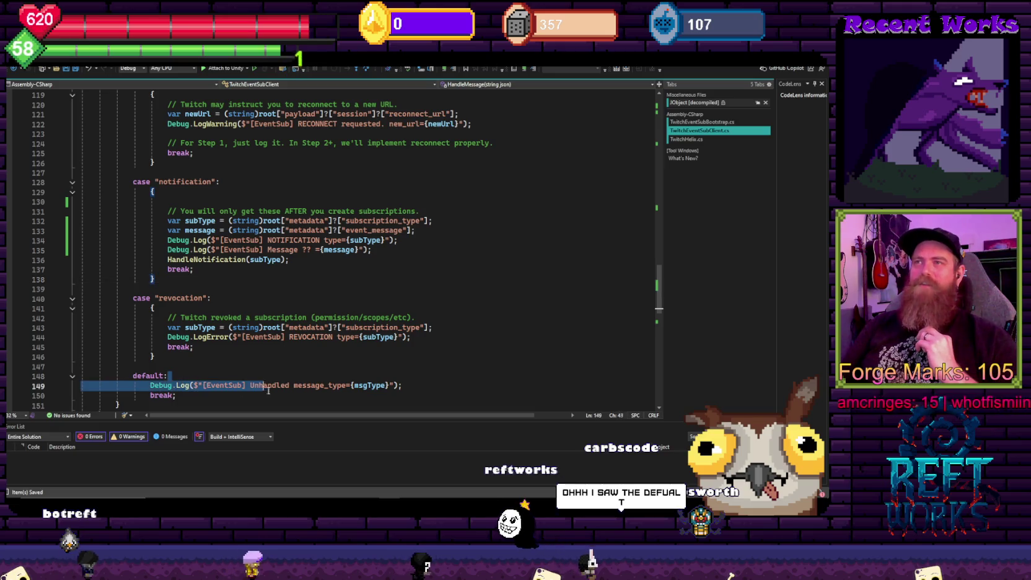
{"action": "left_click", "coordinate": [345, 366]}
{"action": "left_click_drag", "start_coordinate": [345, 385], "coordinate": [150, 386]}
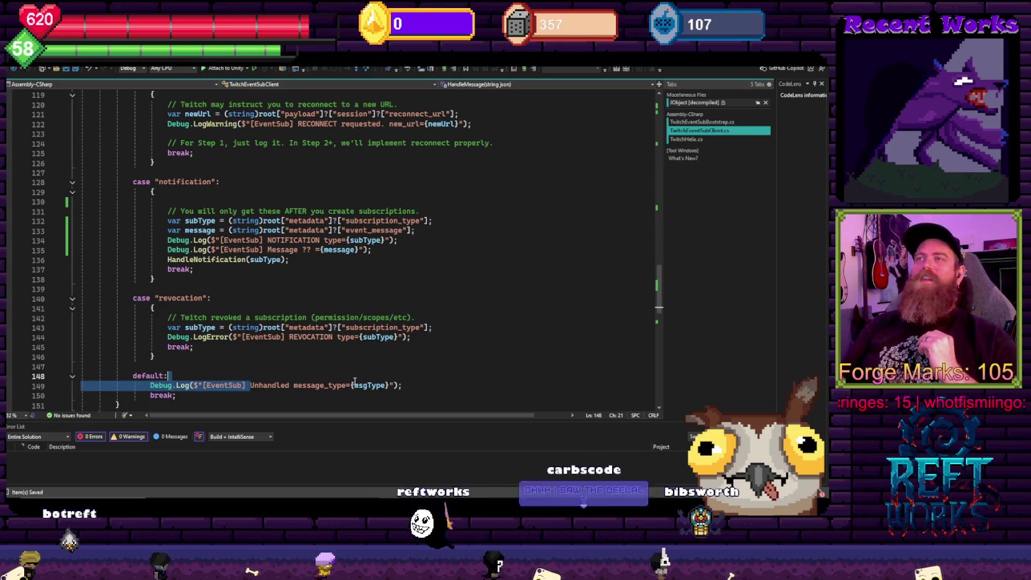
{"action": "left_click", "coordinate": [430, 361]}
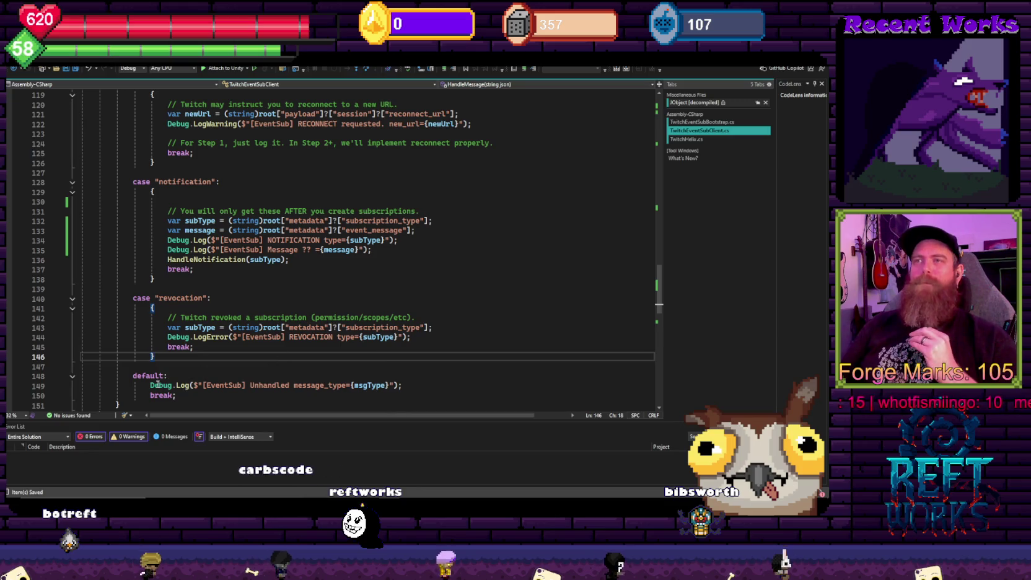
{"action": "left_click", "coordinate": [371, 250]}
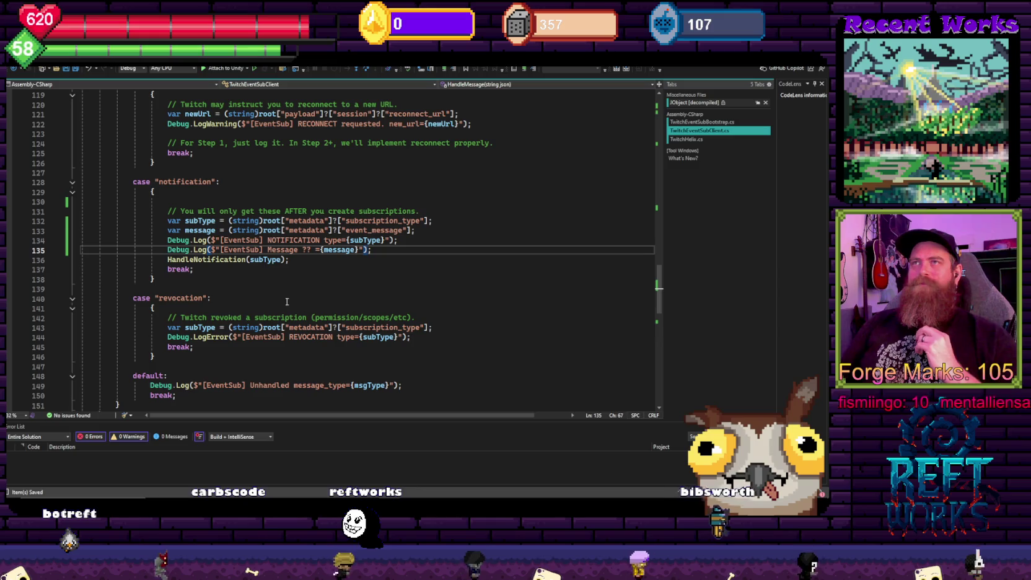
{"action": "scroll", "coordinate": [287, 302], "scroll_direction": "up", "scroll_amount": 12}
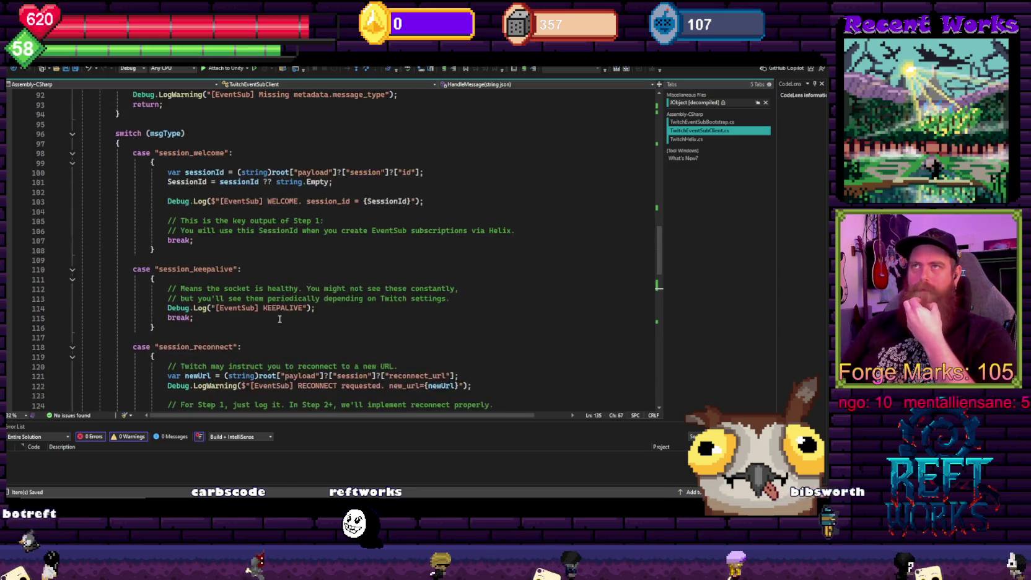
{"action": "scroll", "coordinate": [273, 318], "scroll_direction": "up", "scroll_amount": 1}
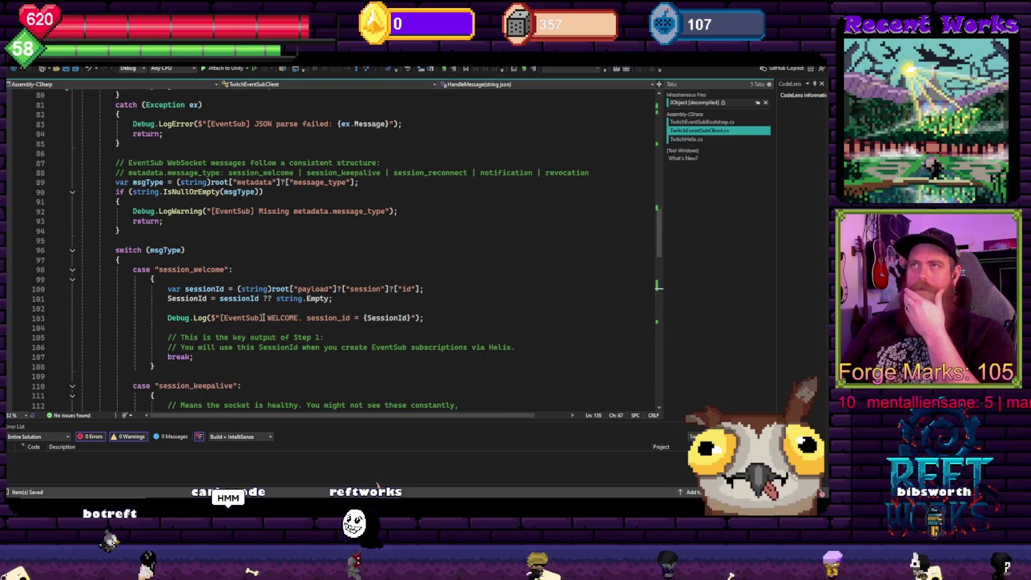
{"action": "left_click", "coordinate": [169, 251]}
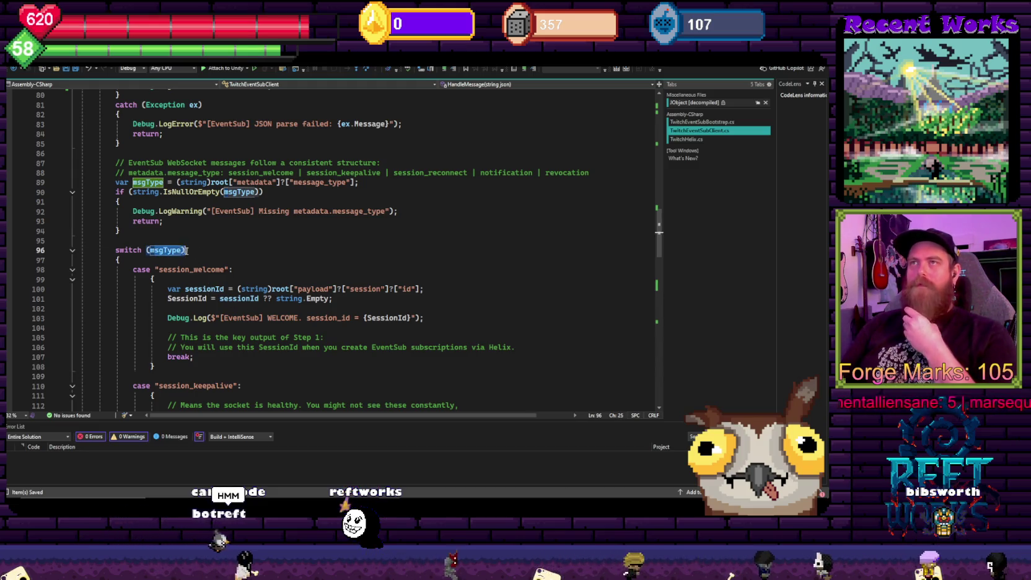
{"action": "key", "text": "Left"}
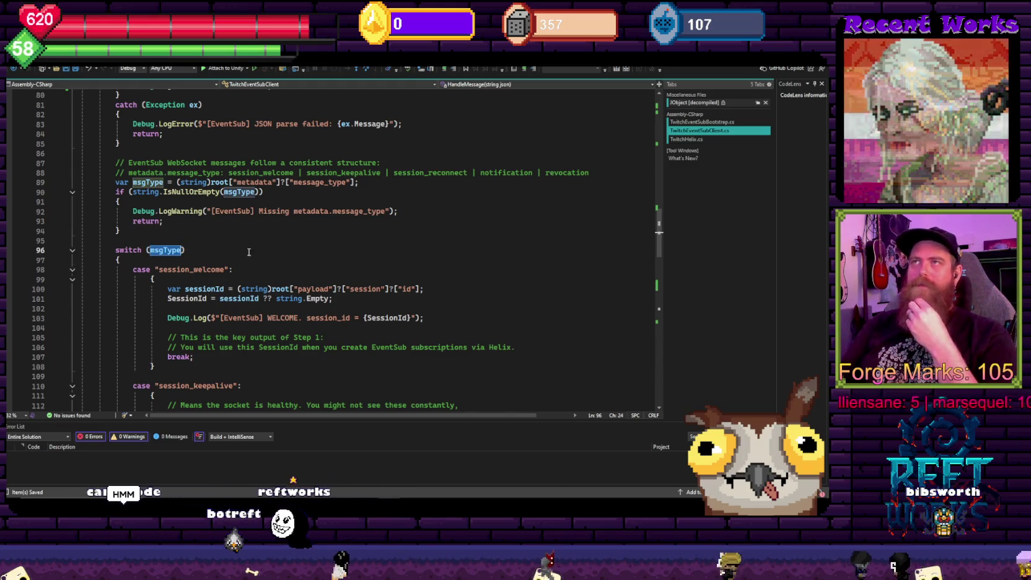
{"action": "scroll", "coordinate": [249, 250], "scroll_direction": "up", "scroll_amount": 2}
{"action": "key", "text": "ctrl+s"}
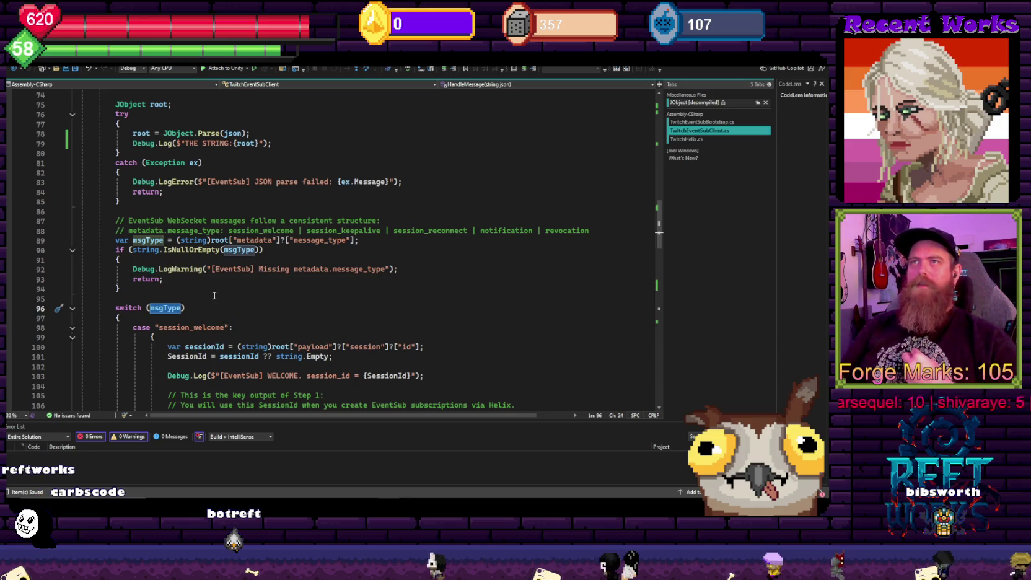
Move the THE STRING log from after JObject.Parse to above switch (msgType), logging msgType, and save
{"action": "left_click", "coordinate": [280, 142]}
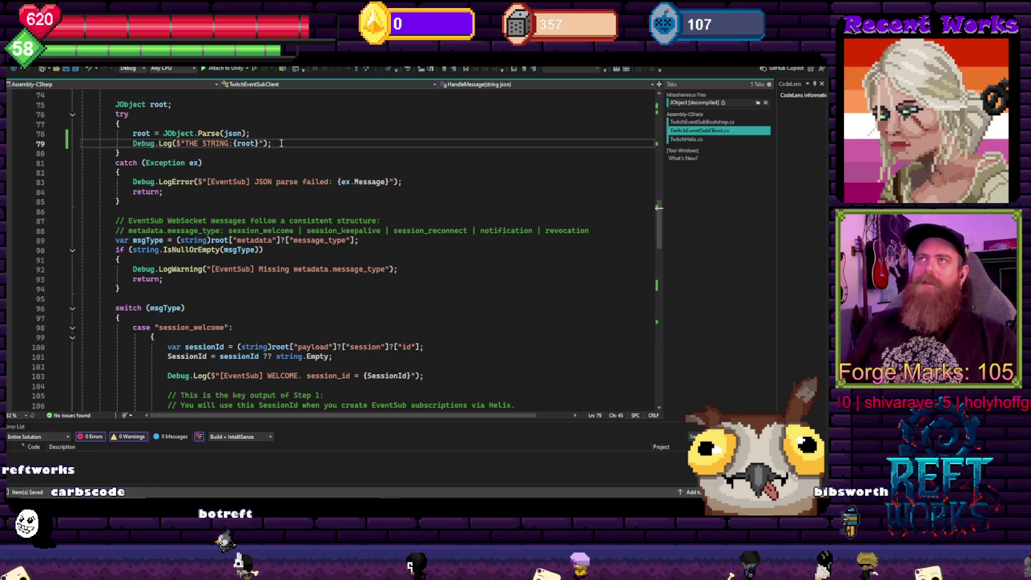
{"action": "key", "text": "shift+Home"}
{"action": "key", "text": "ctrl+c"}
{"action": "key", "text": "BackSpace"}
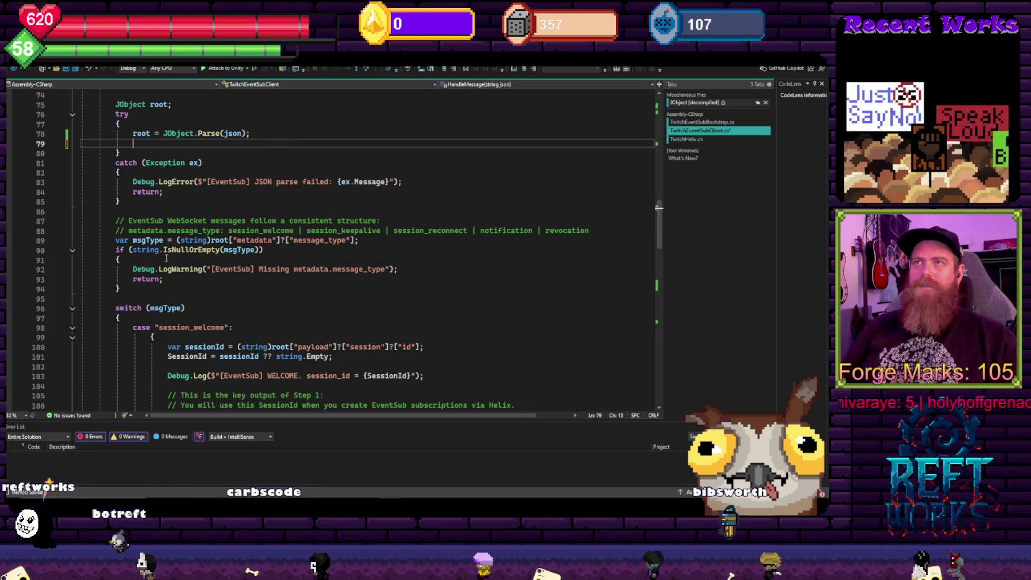
{"action": "left_click", "coordinate": [126, 300]}
{"action": "key", "text": "ctrl+v"}
{"action": "key", "text": "BackSpace"}
{"action": "key", "text": "BackSpace"}
{"action": "key", "text": "BackSpace"}
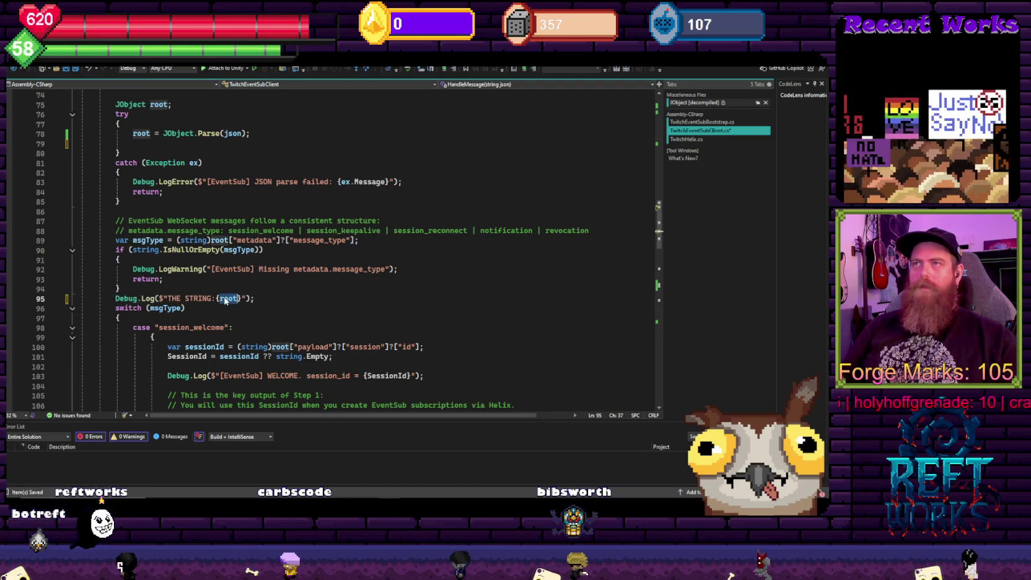
{"action": "type", "text": "msg"}
{"action": "key", "text": "Tab"}
{"action": "key", "text": "ctrl+s"}
Relabel the log text as THE MESSAGER TYPE and save the script
{"action": "left_click", "coordinate": [318, 297]}
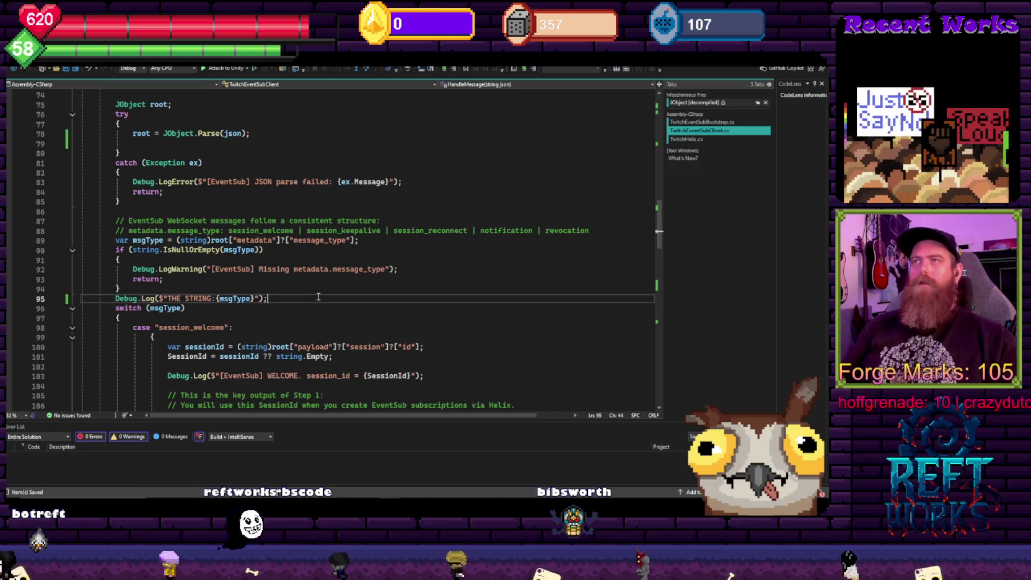
{"action": "double_click", "coordinate": [197, 298]}
{"action": "type", "text": "MESSAGER TYPE"}
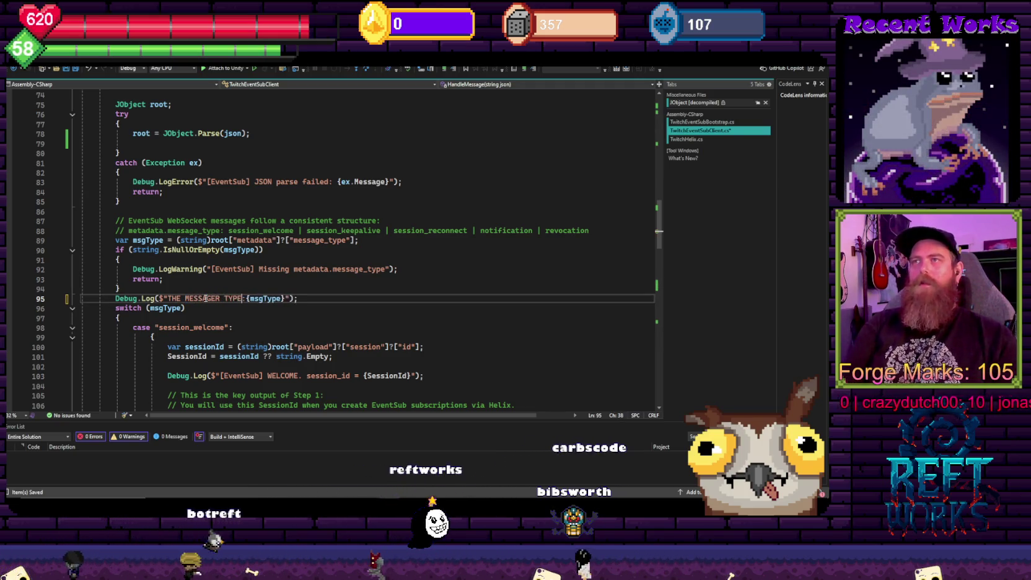
{"action": "key", "text": "ctrl+s"}
Review the chat message case, highlighting every use of message
{"action": "left_click", "coordinate": [362, 308]}
{"action": "scroll", "coordinate": [183, 321], "scroll_direction": "down", "scroll_amount": 12}
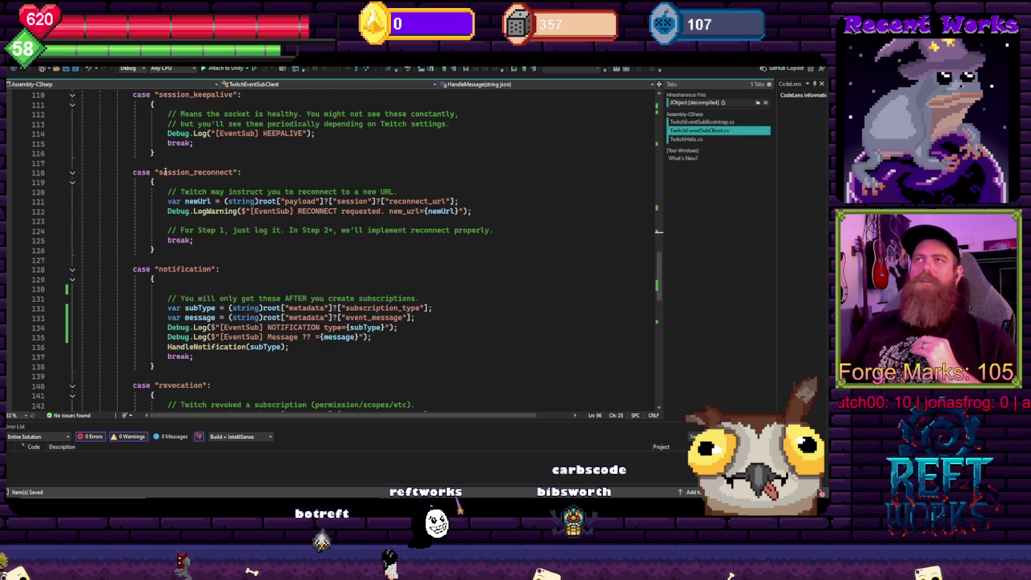
{"action": "scroll", "coordinate": [285, 276], "scroll_direction": "down", "scroll_amount": 12}
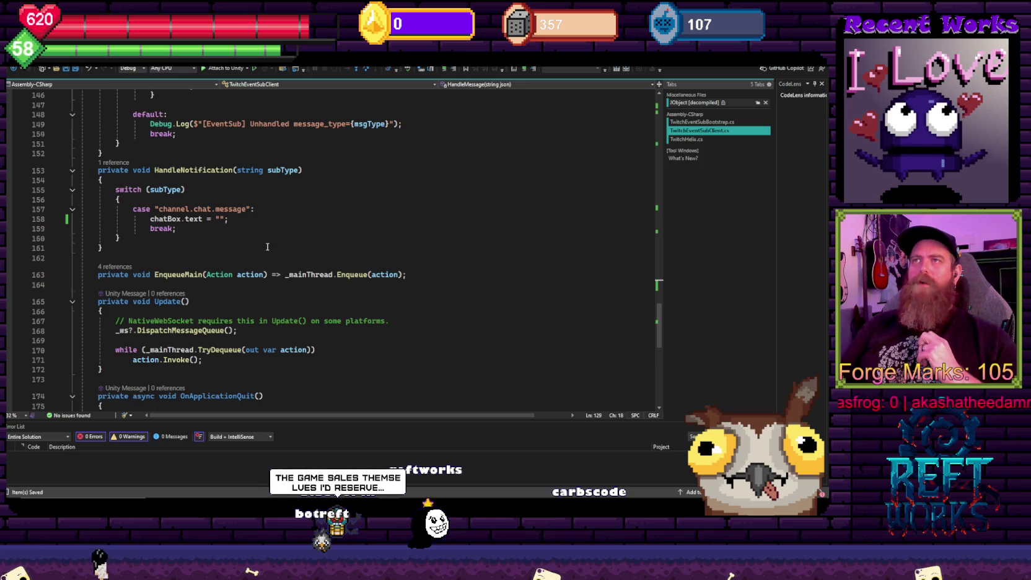
{"action": "scroll", "coordinate": [268, 246], "scroll_direction": "up", "scroll_amount": 4}
{"action": "left_click", "coordinate": [256, 325]}
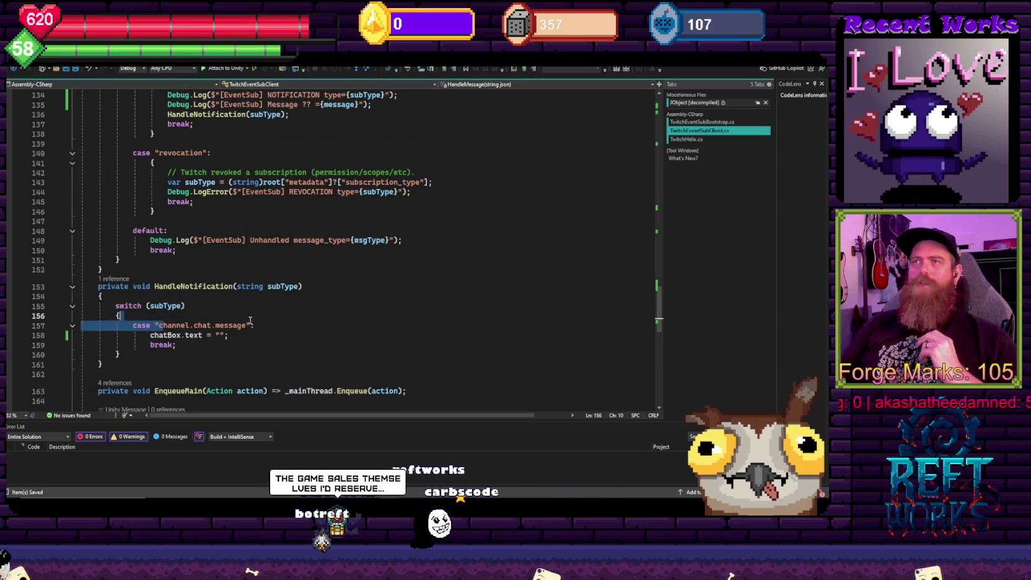
{"action": "scroll", "coordinate": [240, 296], "scroll_direction": "up", "scroll_amount": 5}
{"action": "scroll", "coordinate": [240, 296], "scroll_direction": "down", "scroll_amount": 5}
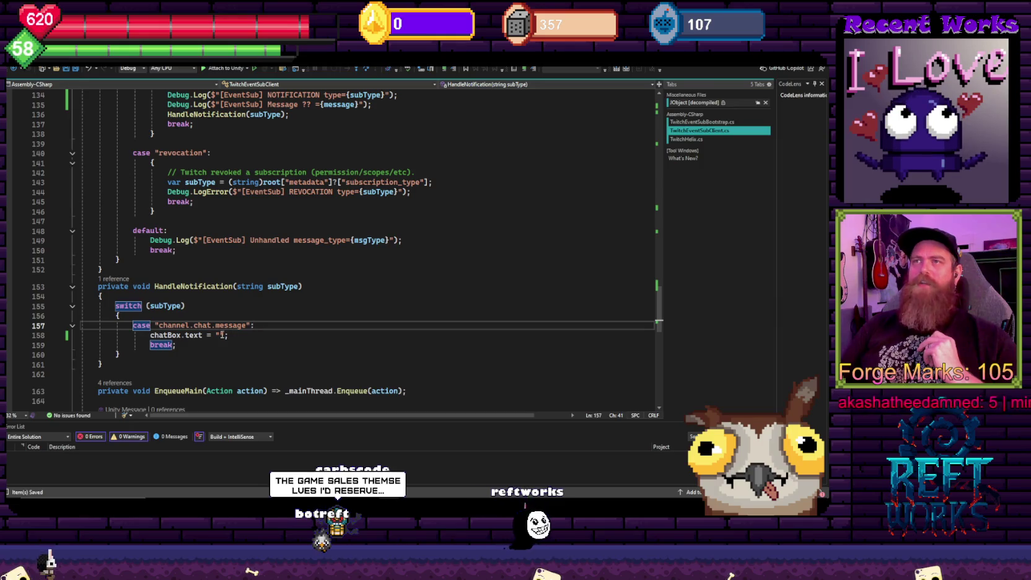
{"action": "scroll", "coordinate": [201, 177], "scroll_direction": "up", "scroll_amount": 3}
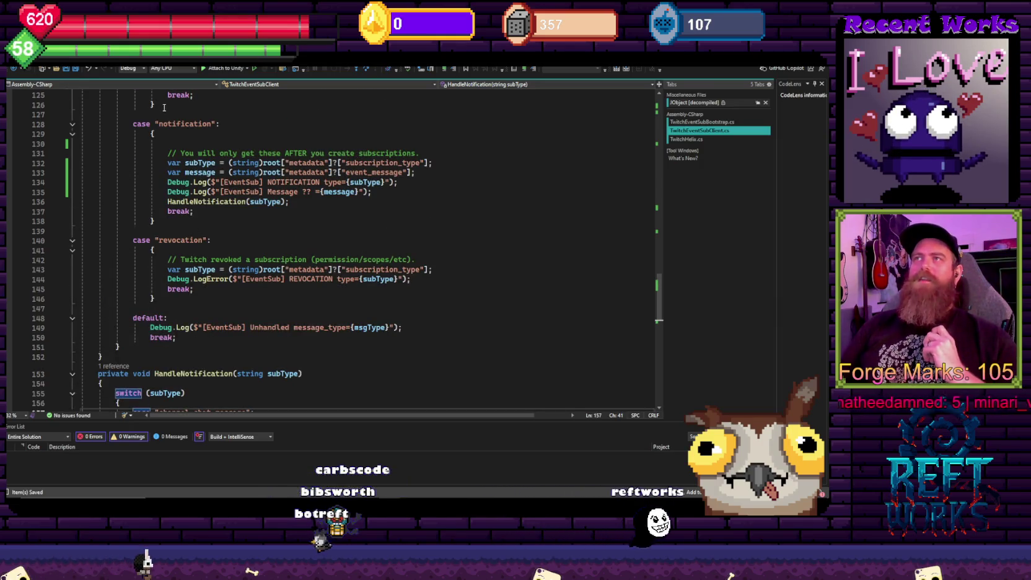
{"action": "left_click", "coordinate": [344, 191]}
{"action": "scroll", "coordinate": [308, 257], "scroll_direction": "up", "scroll_amount": 3}
{"action": "scroll", "coordinate": [308, 258], "scroll_direction": "up", "scroll_amount": 15}
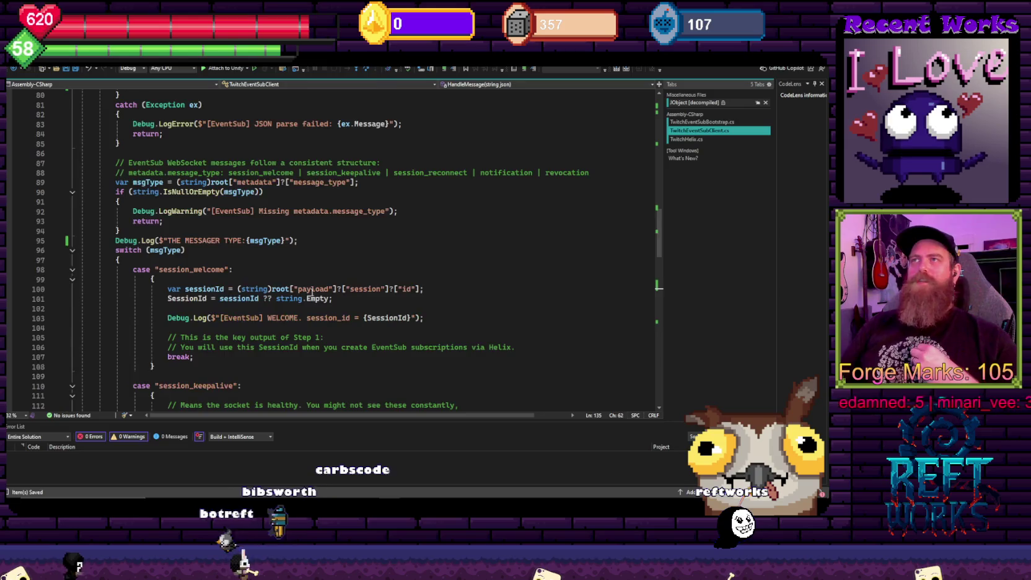
{"action": "key", "text": "alt+Tab"}
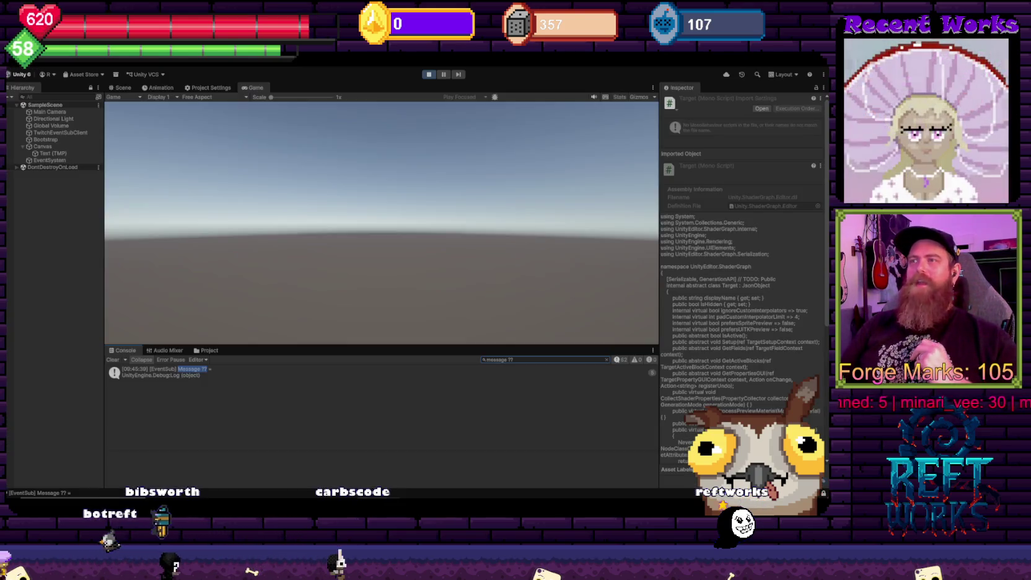
Stop play mode and inspect the Canvas and Text (TMP) objects in the Hierarchy
{"action": "left_click", "coordinate": [429, 74]}
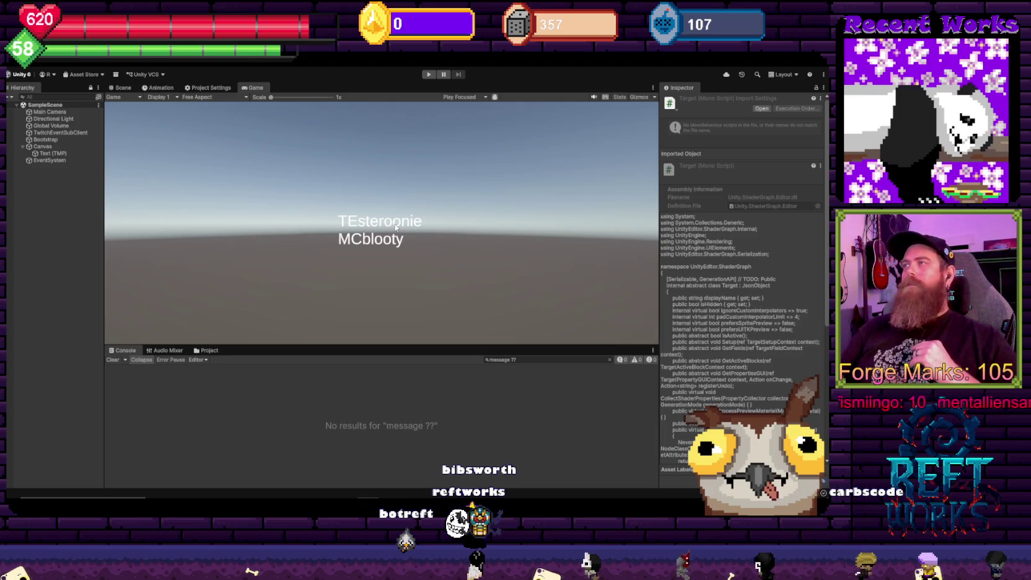
{"action": "left_click", "coordinate": [81, 214]}
{"action": "left_click", "coordinate": [35, 151]}
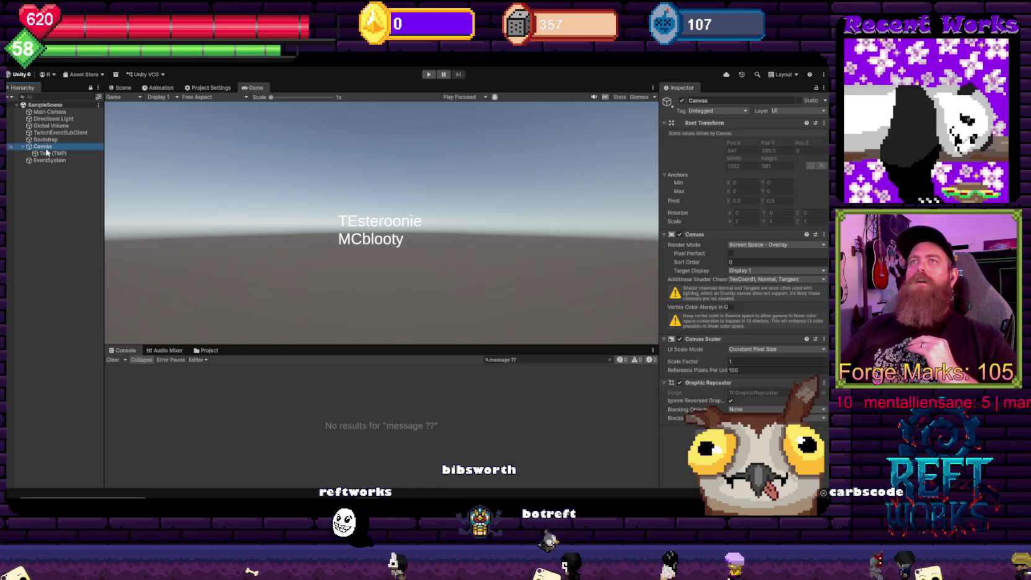
{"action": "left_click", "coordinate": [54, 155]}
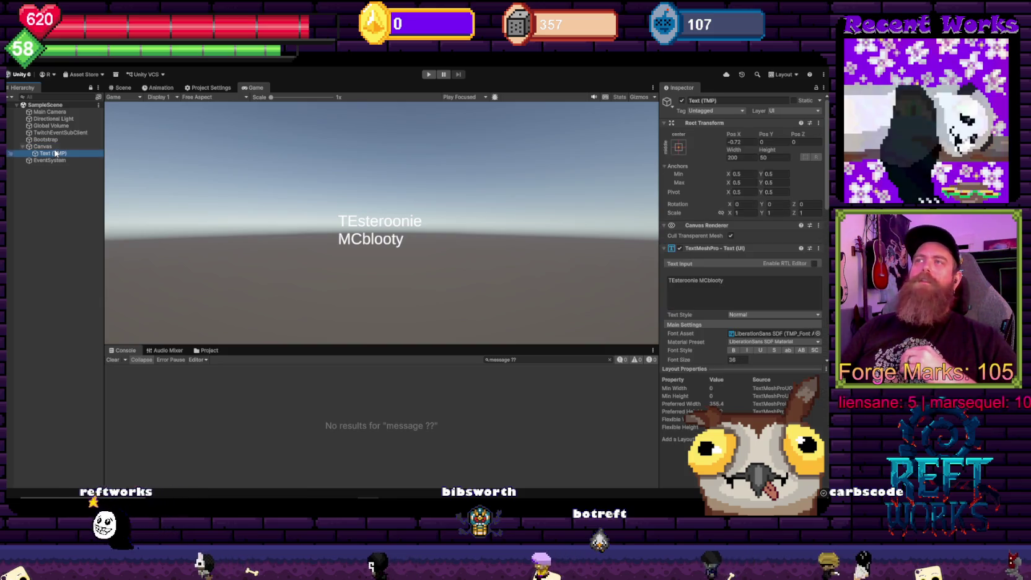
{"action": "left_click", "coordinate": [59, 199]}
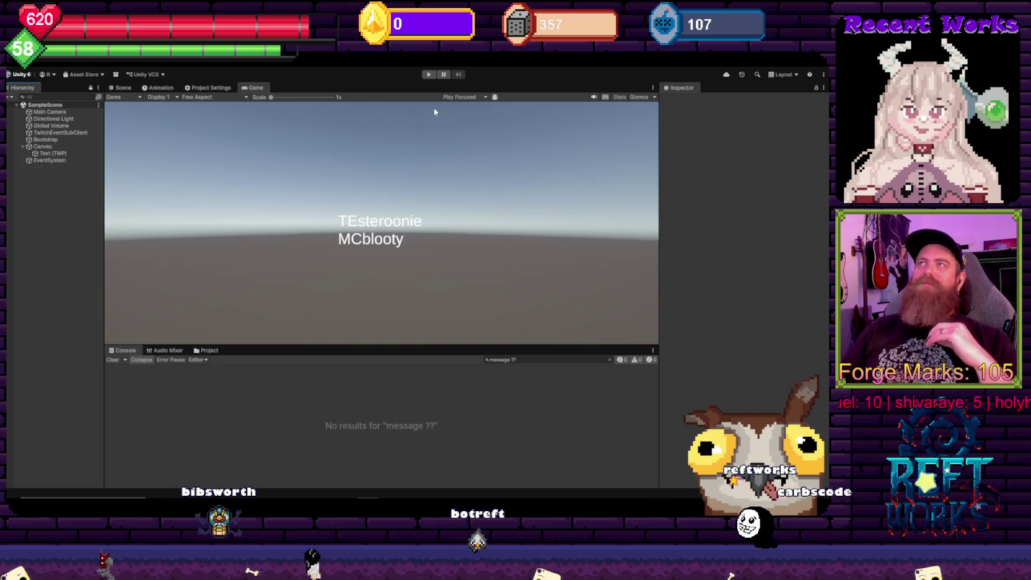
{"action": "left_click", "coordinate": [399, 496]}
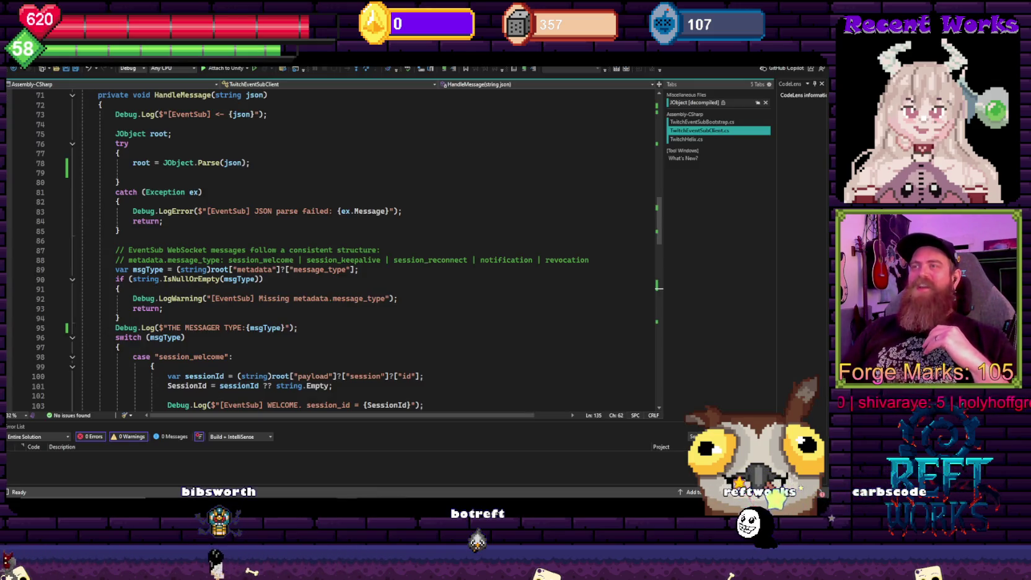
Return to Unity to reload the recompiled script and clear the Console search filter
{"action": "left_click", "coordinate": [399, 496]}
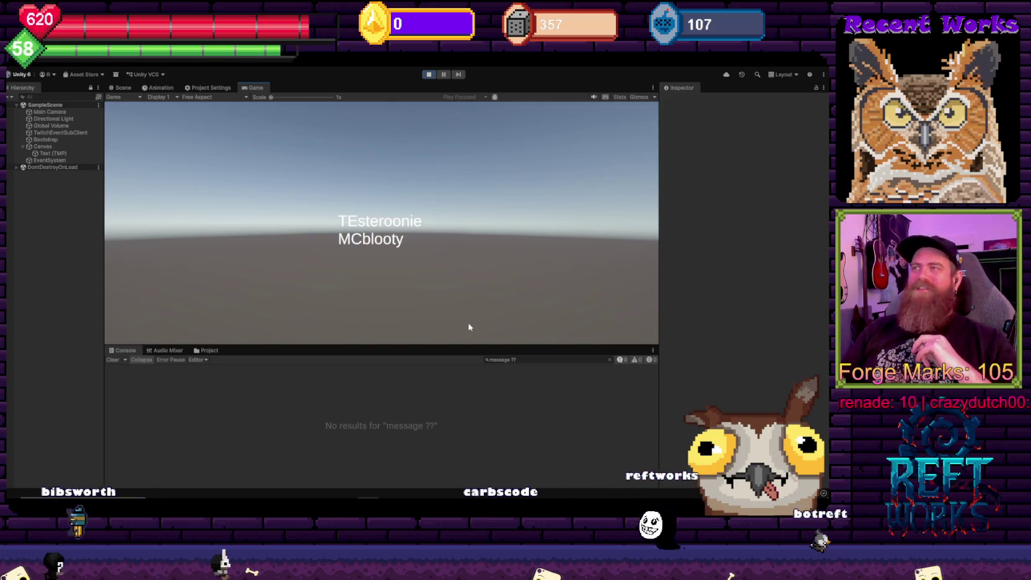
{"action": "key", "text": "BackSpace"}
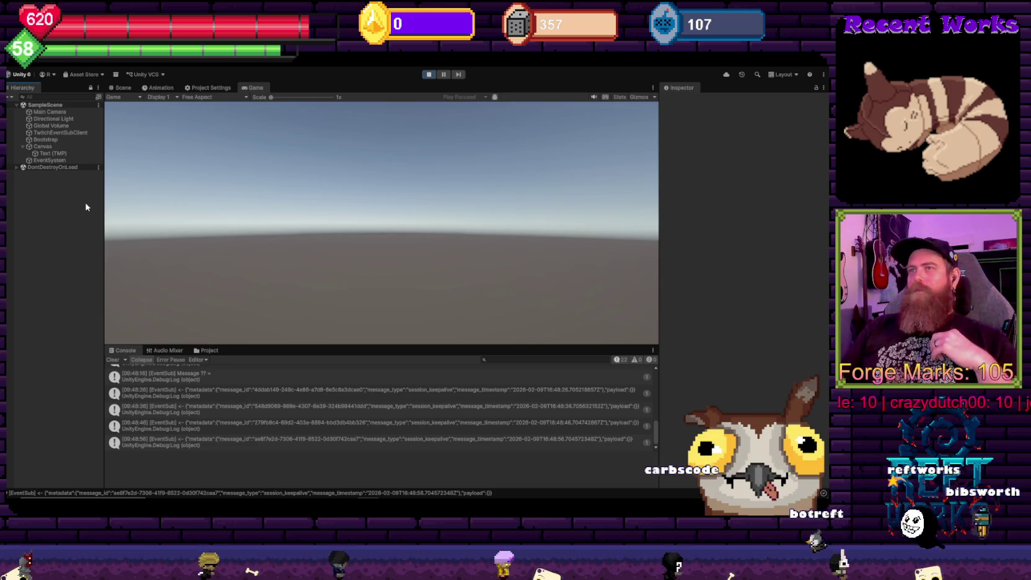
Open the script line that logged the 'Message ??' entry and select its log text on line 95
{"action": "scroll", "coordinate": [304, 427], "scroll_direction": "up", "scroll_amount": 1}
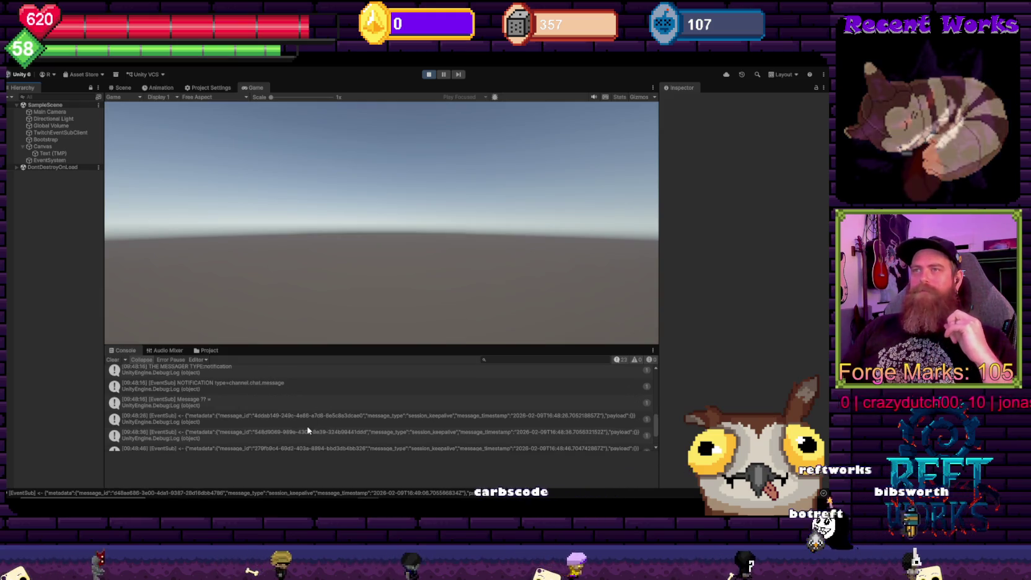
{"action": "left_click", "coordinate": [230, 403]}
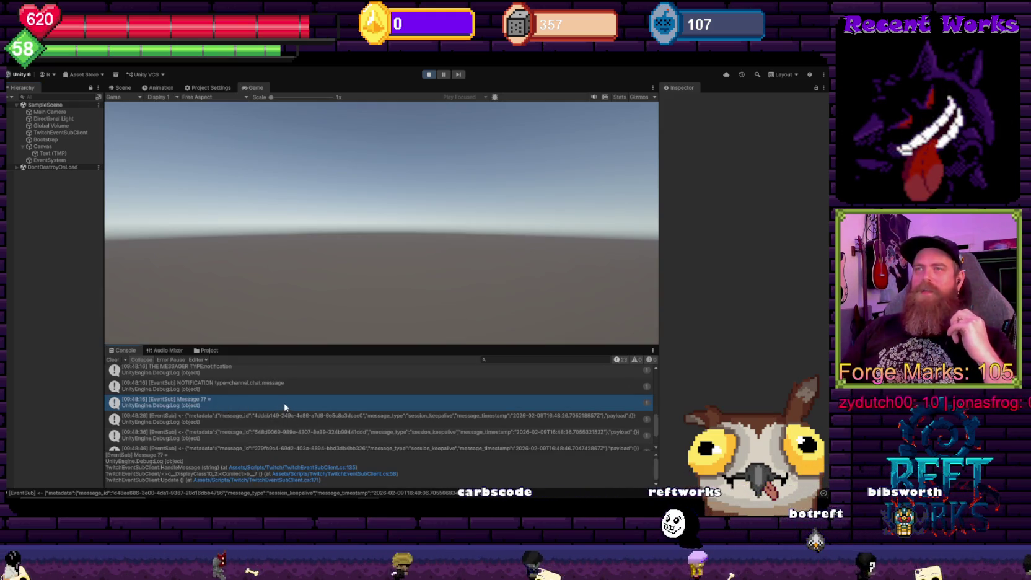
{"action": "double_click", "coordinate": [230, 402]}
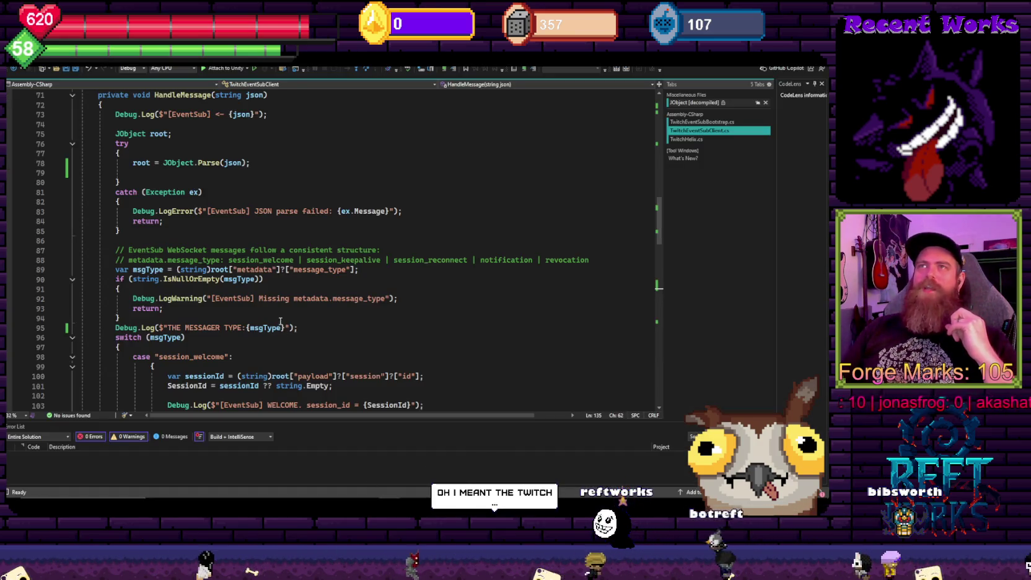
{"action": "left_click_drag", "start_coordinate": [162, 327], "coordinate": [299, 327]}
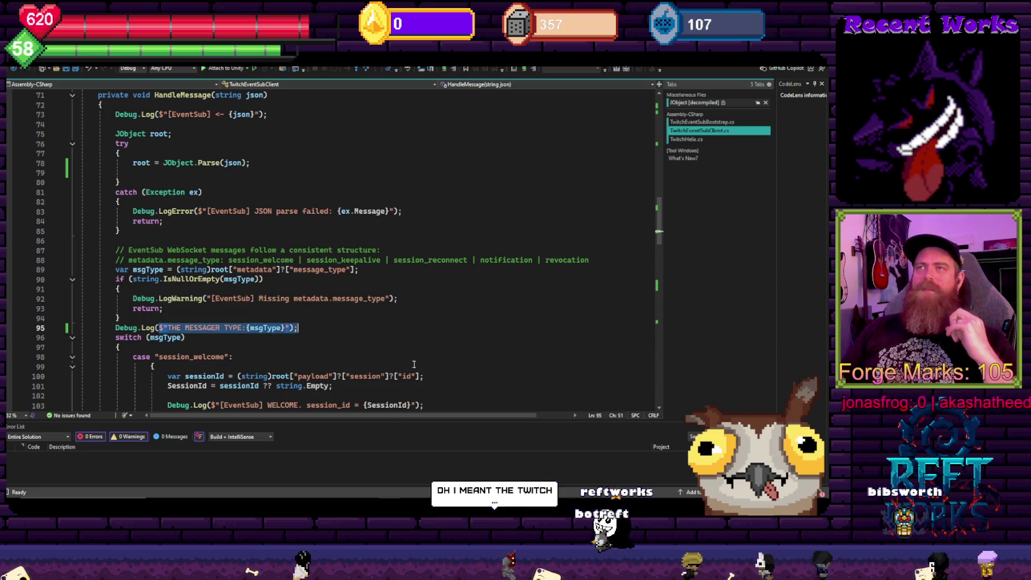
Try filtering the Console by 'message t', then select the word MESSAGER on line 95
{"action": "key", "text": "alt+Tab"}
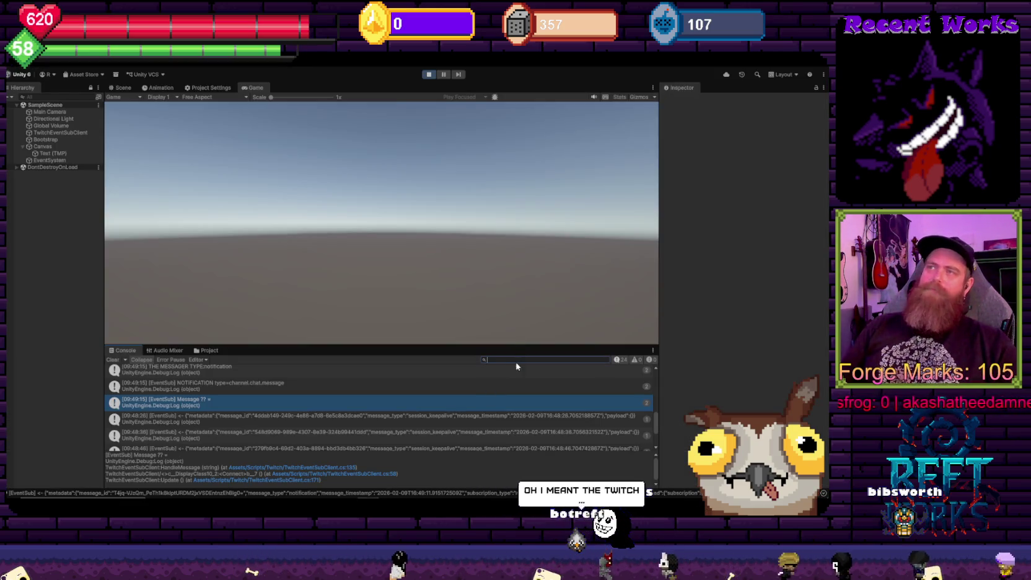
{"action": "left_click", "coordinate": [517, 360]}
{"action": "type", "text": "mssage type"}
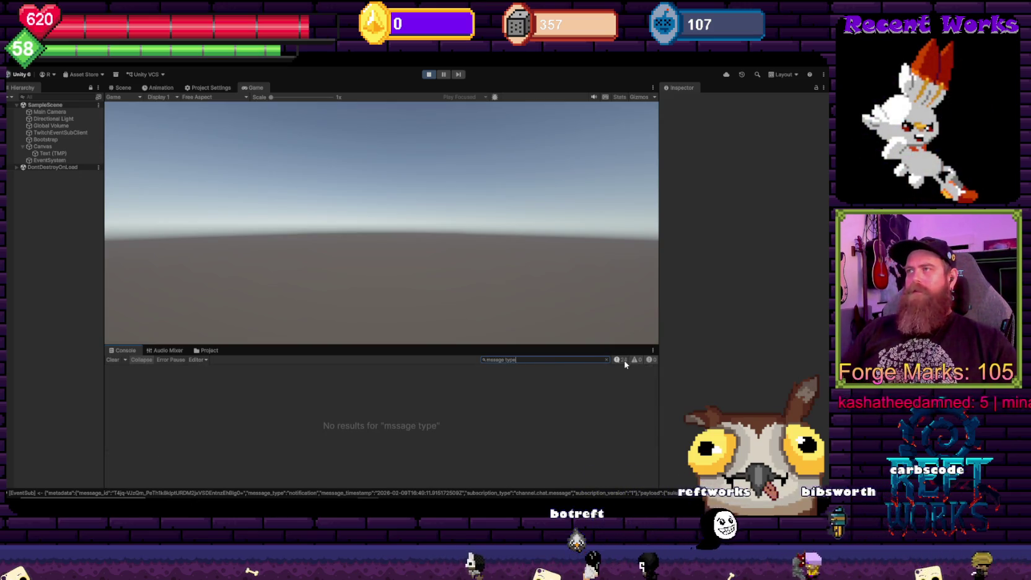
{"action": "key", "text": "ctrl+a"}
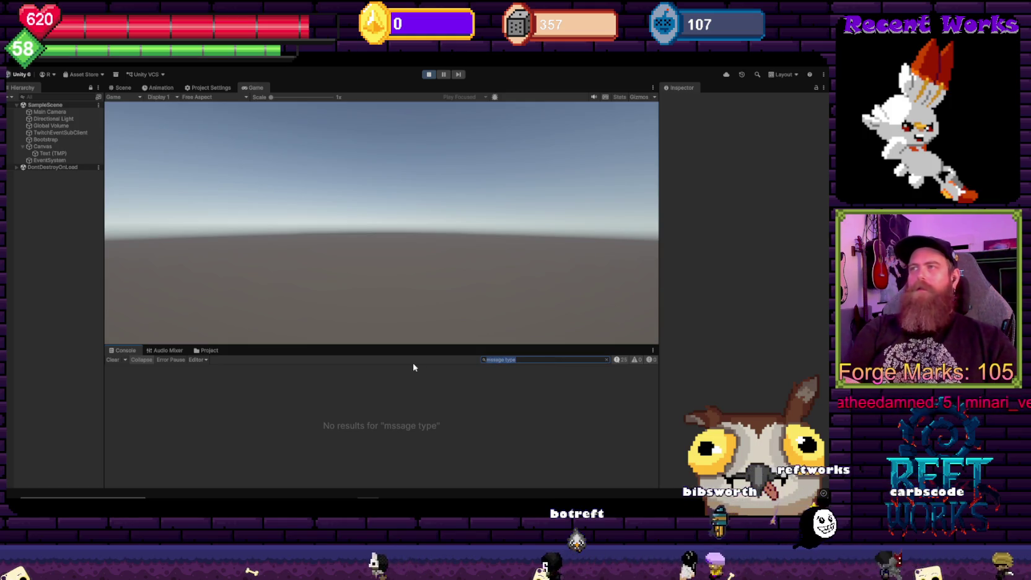
{"action": "type", "text": "message t"}
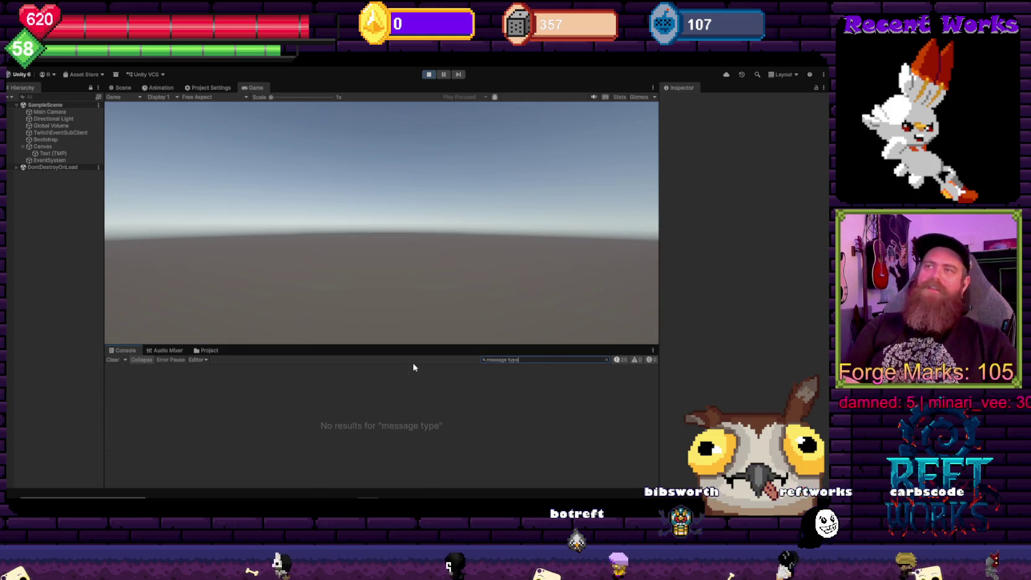
{"action": "key", "text": "alt+Tab"}
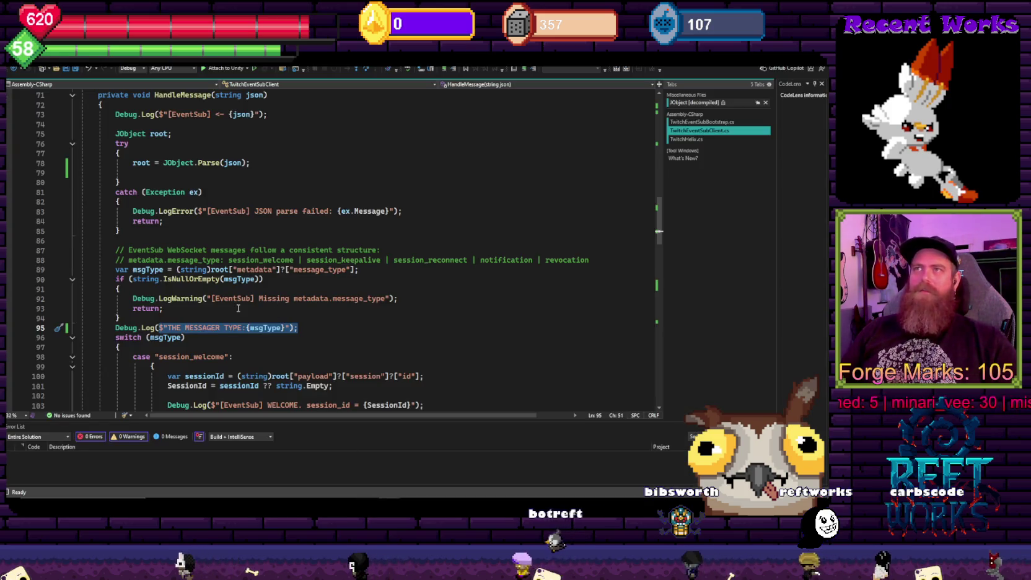
{"action": "key", "text": "Down"}
{"action": "double_click", "coordinate": [205, 328]}
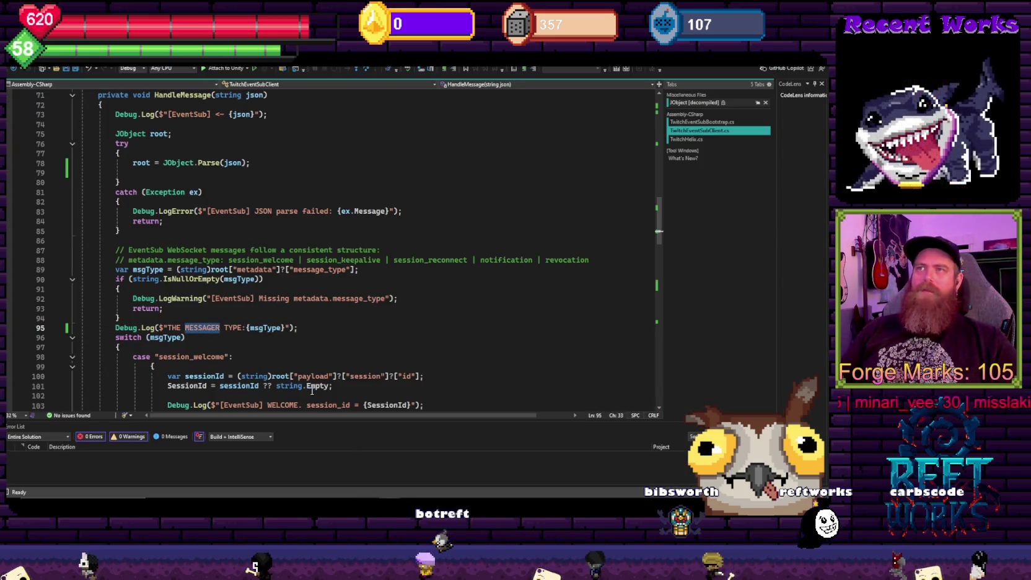
{"action": "key", "text": "alt+Tab"}
Filter the Console by MESSAGER and inspect the session_welcome, session_keepalive and notification entries
{"action": "left_click", "coordinate": [503, 360]}
{"action": "type", "text": "MESSAGER"}
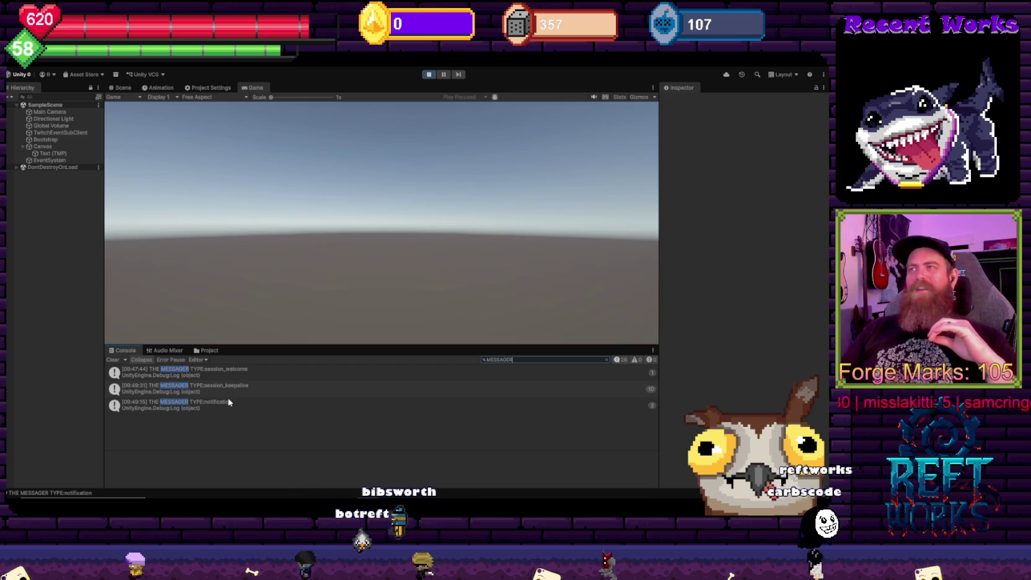
{"action": "left_click", "coordinate": [238, 369]}
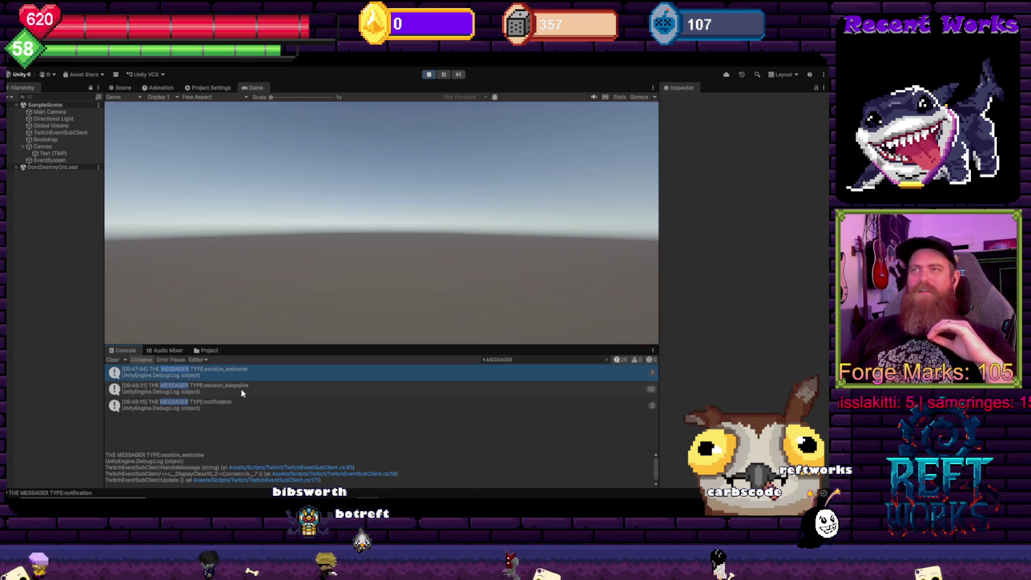
{"action": "left_click", "coordinate": [245, 395]}
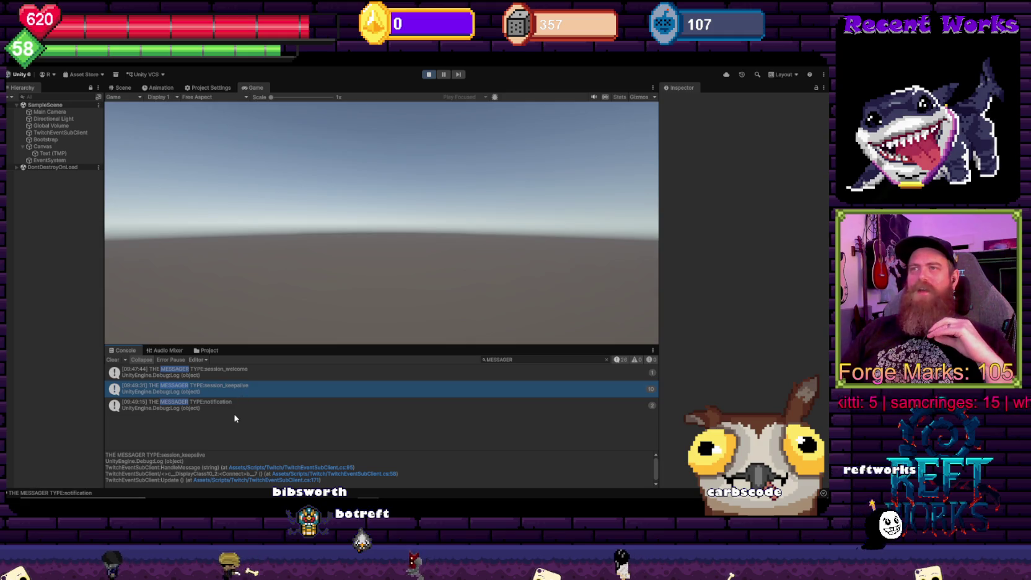
{"action": "left_click", "coordinate": [236, 411]}
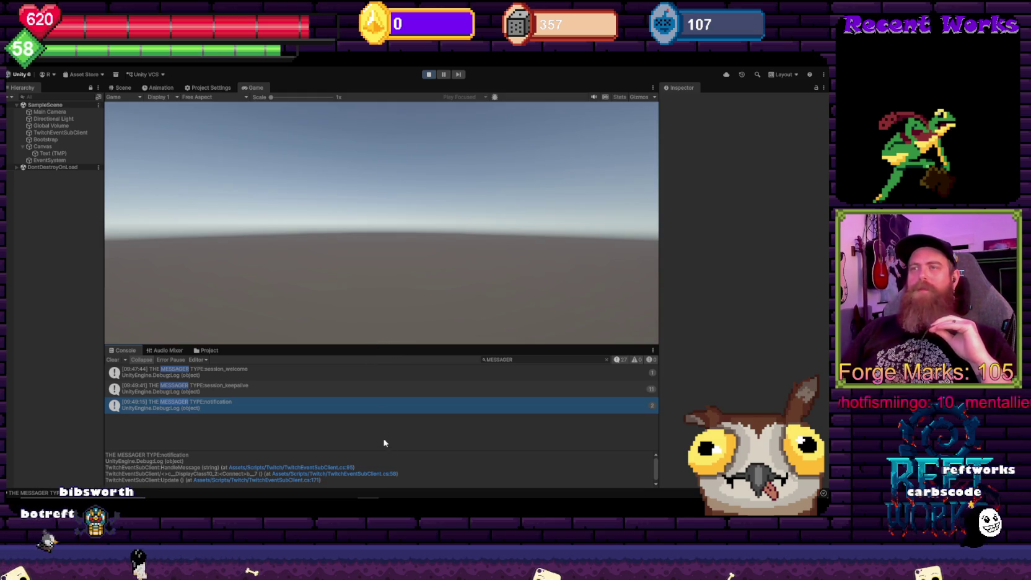
{"action": "key", "text": "alt+Tab"}
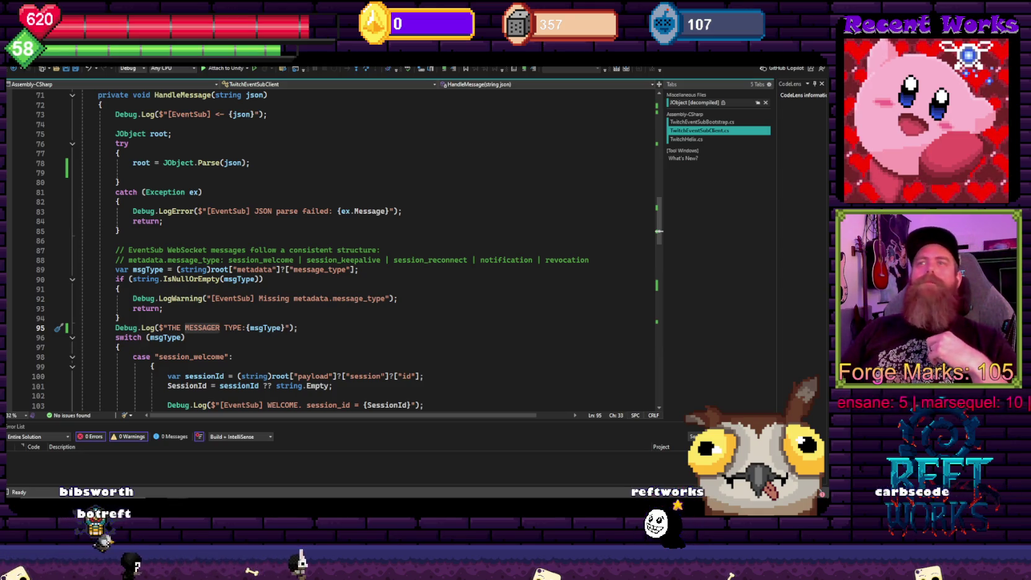
Change line 133 to read root["payload"]?["event"]?["message"] and save the script
{"action": "left_click", "coordinate": [309, 211]}
{"action": "scroll", "coordinate": [322, 235], "scroll_direction": "down", "scroll_amount": 5}
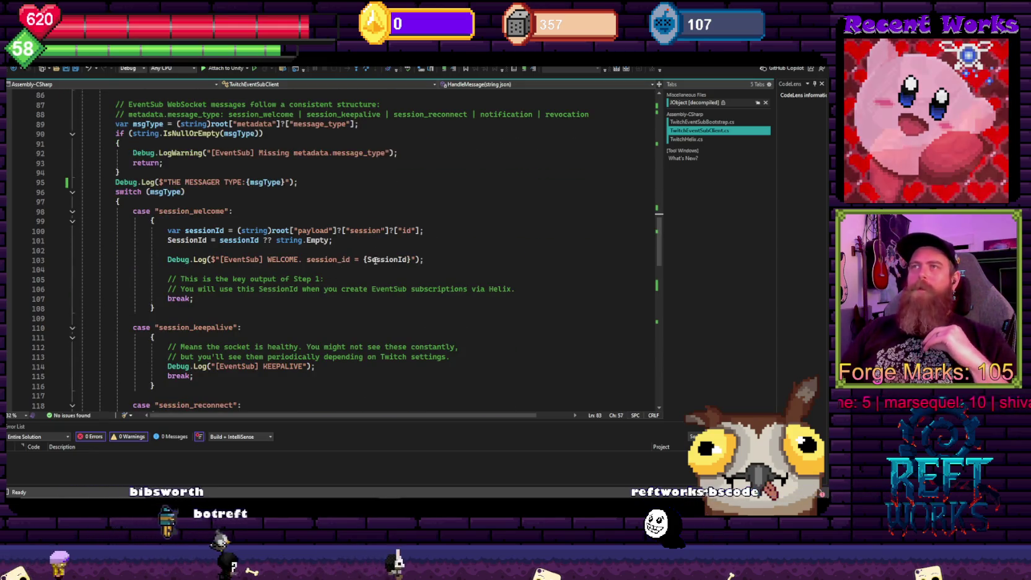
{"action": "scroll", "coordinate": [322, 235], "scroll_direction": "down", "scroll_amount": 4}
{"action": "scroll", "coordinate": [334, 258], "scroll_direction": "down", "scroll_amount": 6}
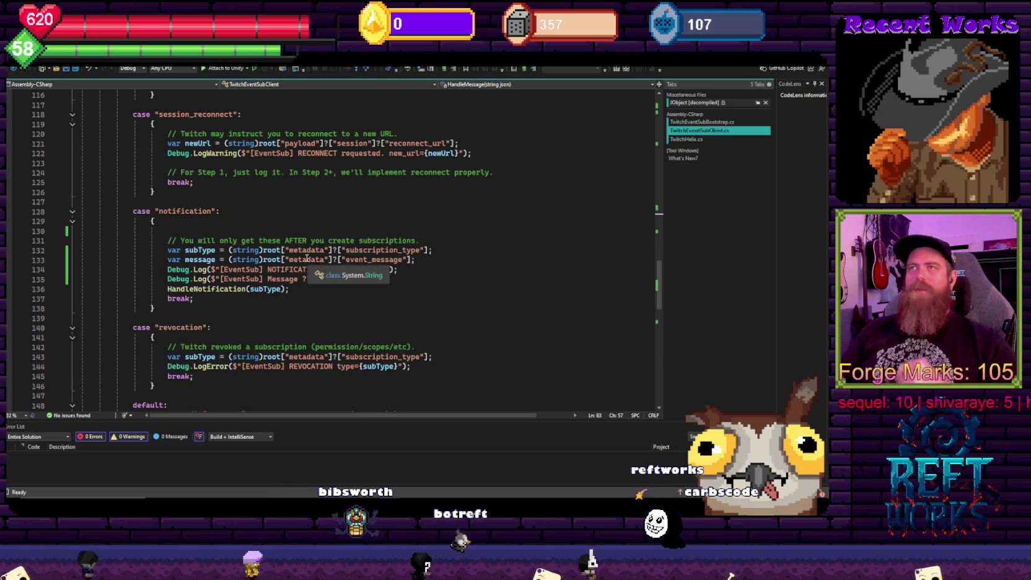
{"action": "double_click", "coordinate": [302, 260]}
{"action": "type", "text": "paylo"}
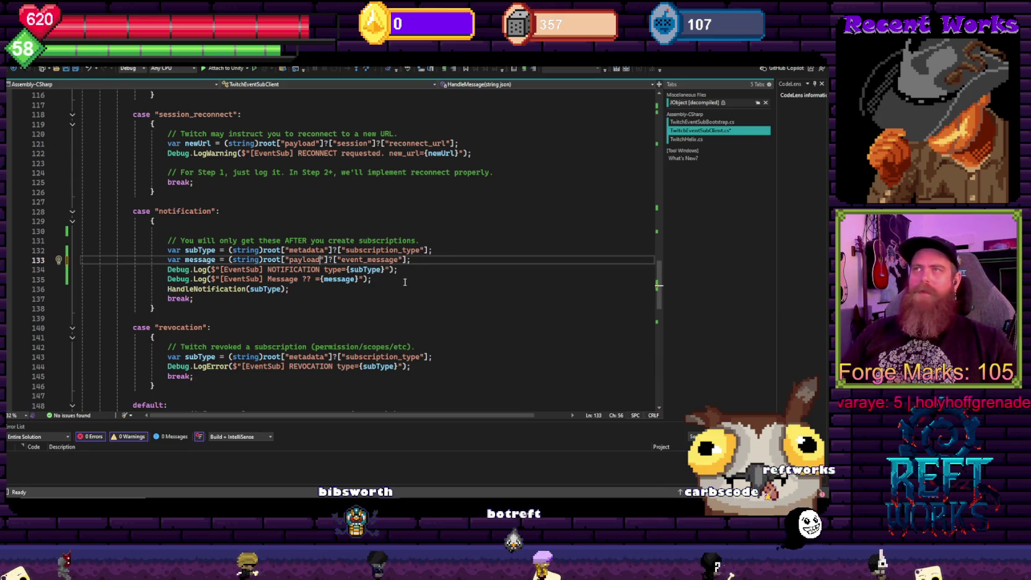
{"action": "left_click", "coordinate": [372, 260]}
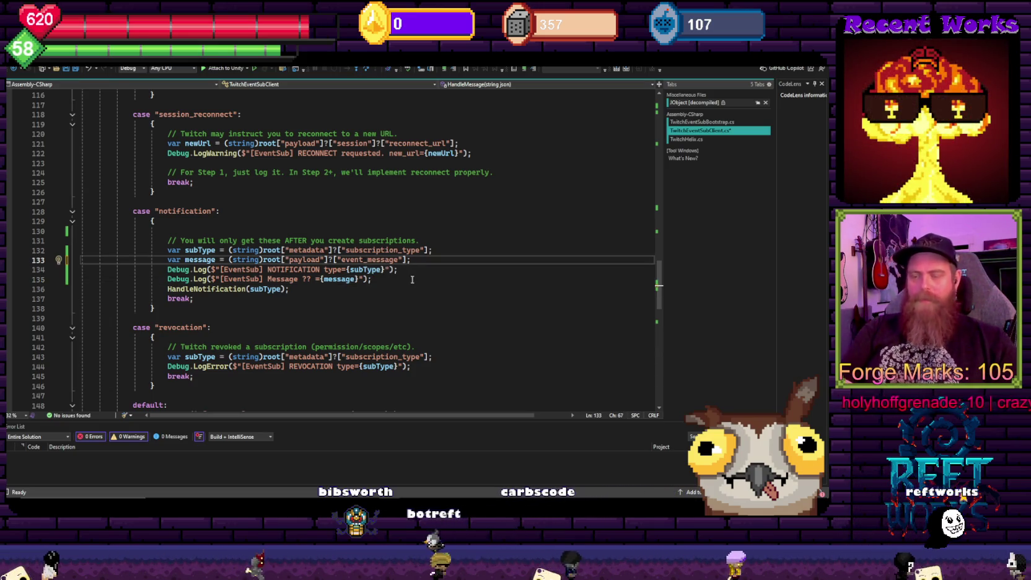
{"action": "type", "text": "]"}
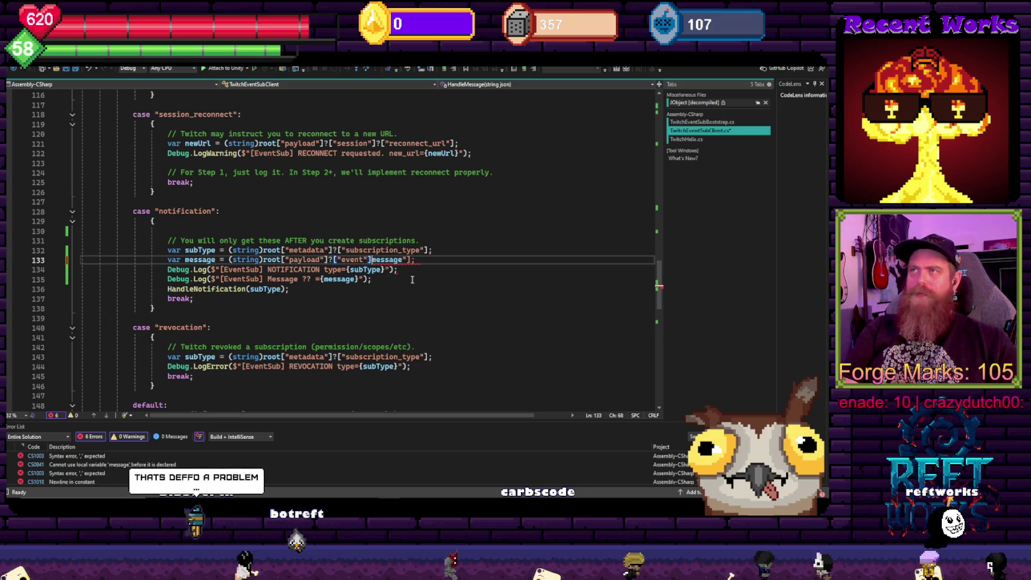
{"action": "type", "text": "?["}
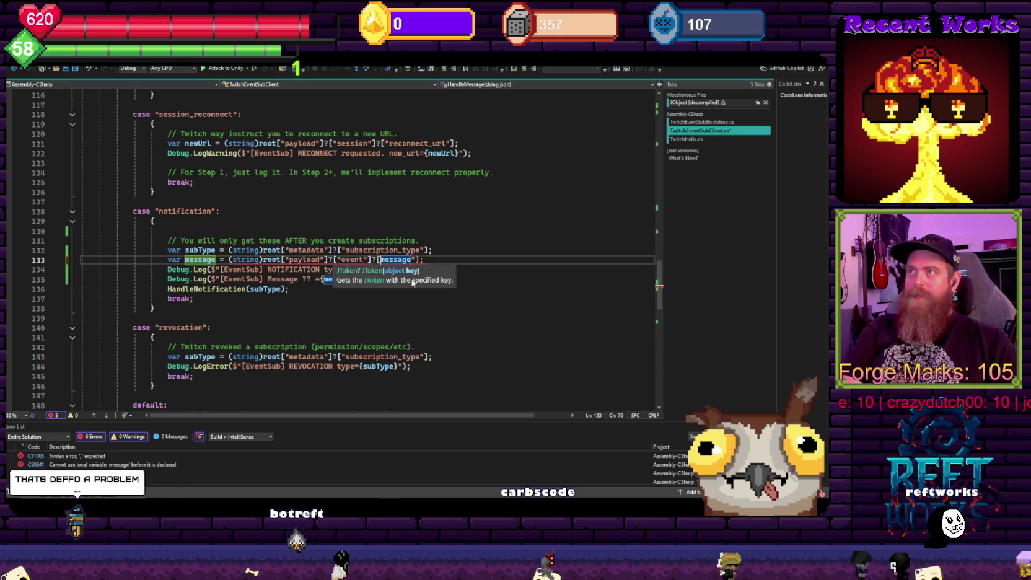
{"action": "type", "text": "\""}
{"action": "key", "text": "Right"}
{"action": "key", "text": "Right"}
{"action": "key", "text": "Right"}
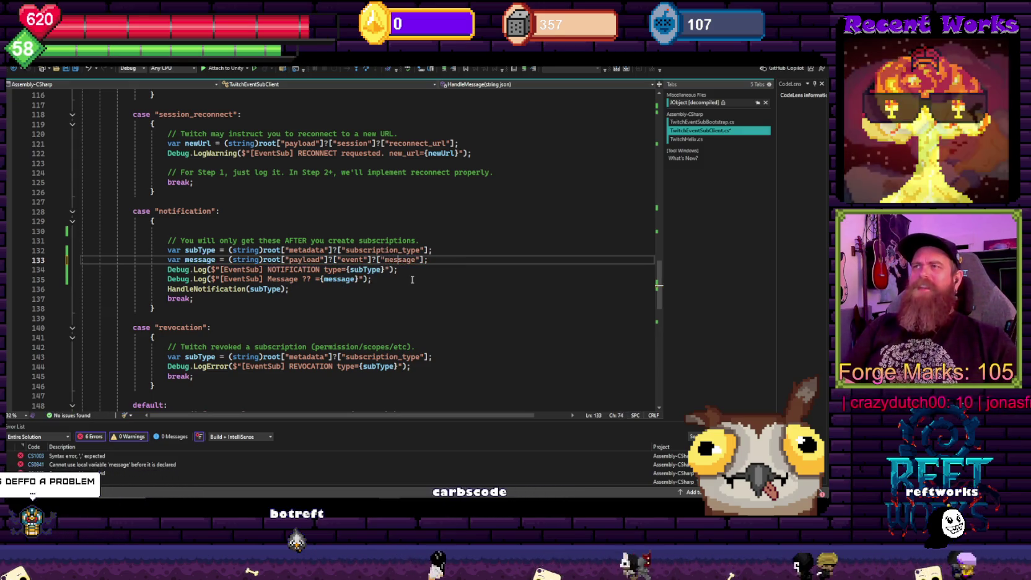
{"action": "key", "text": "Right"}
{"action": "key", "text": "Right"}
{"action": "key", "text": "Right"}
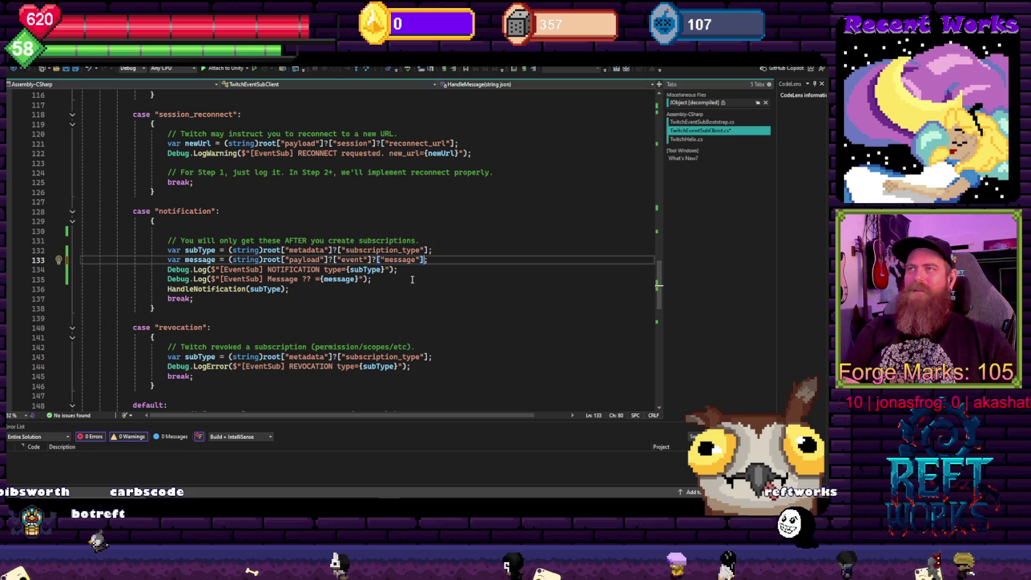
{"action": "key", "text": "ctrl+s"}
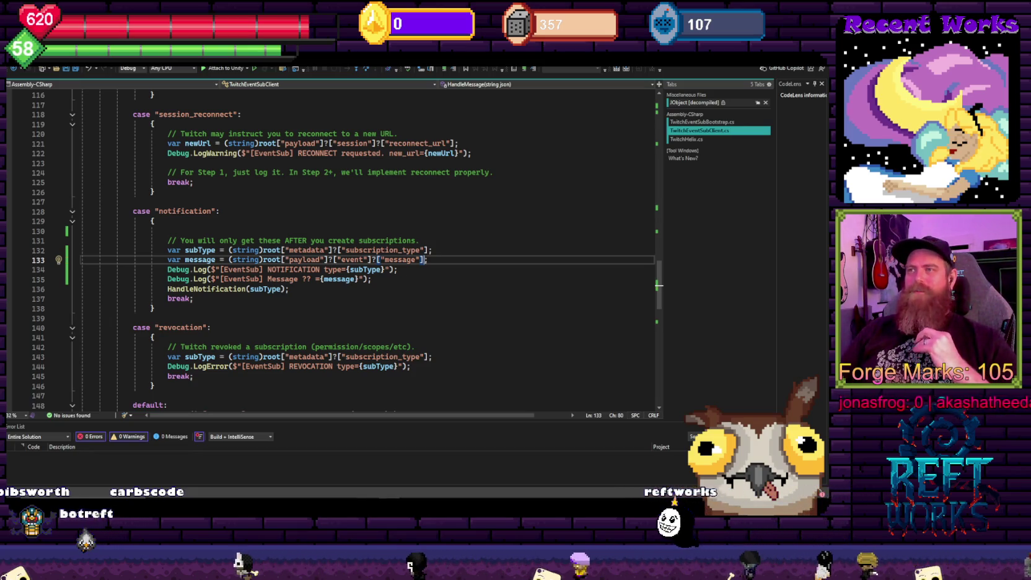
{"action": "key", "text": "alt+Tab"}
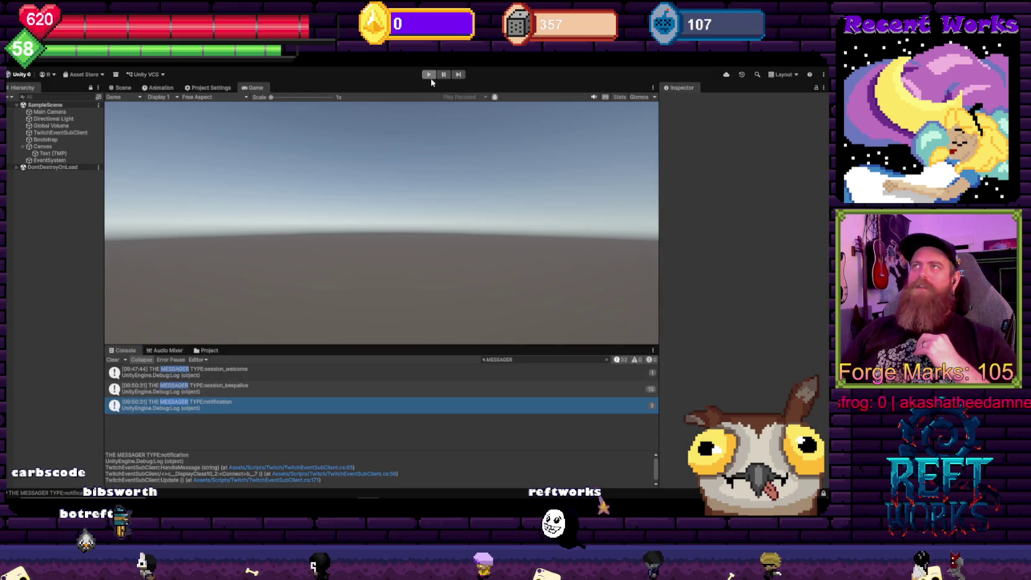
Start play mode to test the updated message lookup
{"action": "left_click", "coordinate": [429, 74]}
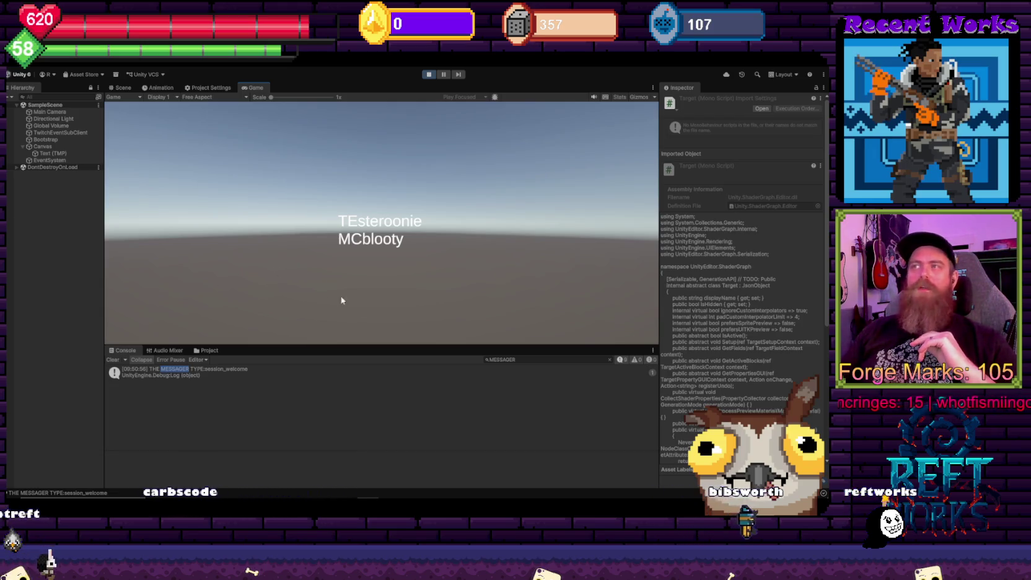
Clear the MESSAGER filter and paste 'Message' from line 135 into the Console search
{"action": "left_click", "coordinate": [609, 359]}
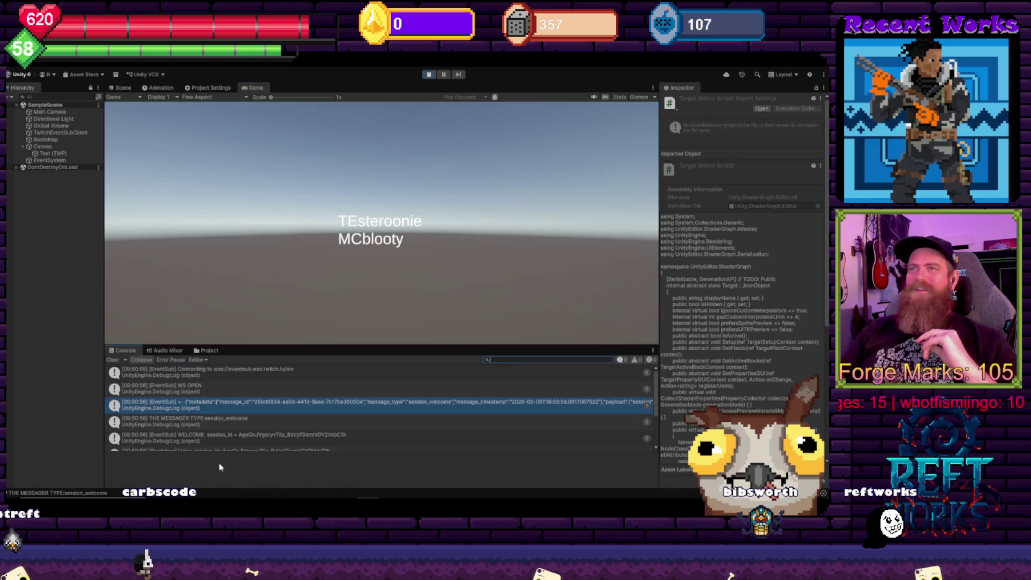
{"action": "key", "text": "alt+Tab"}
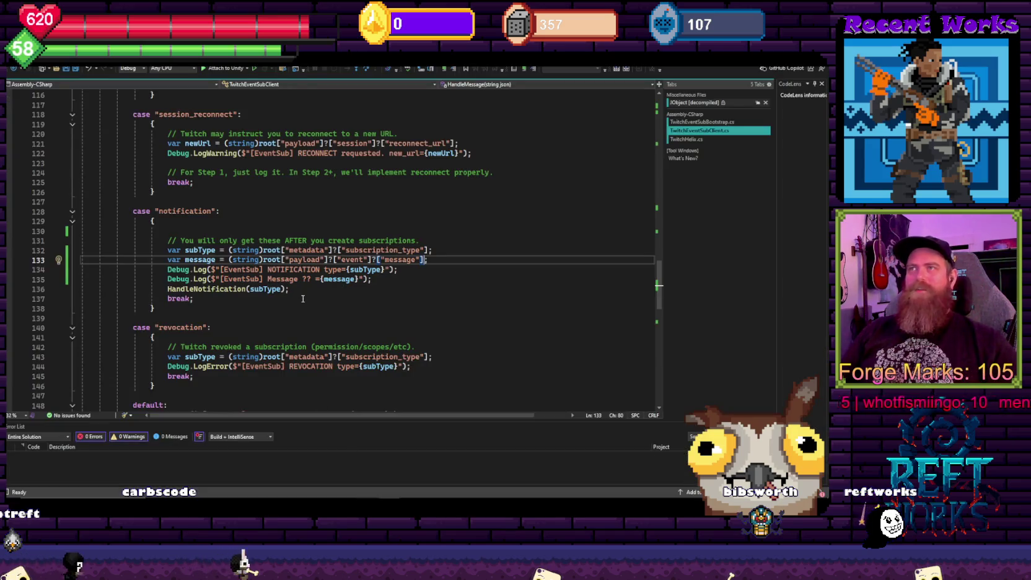
{"action": "double_click", "coordinate": [292, 278]}
{"action": "key", "text": "alt+Tab"}
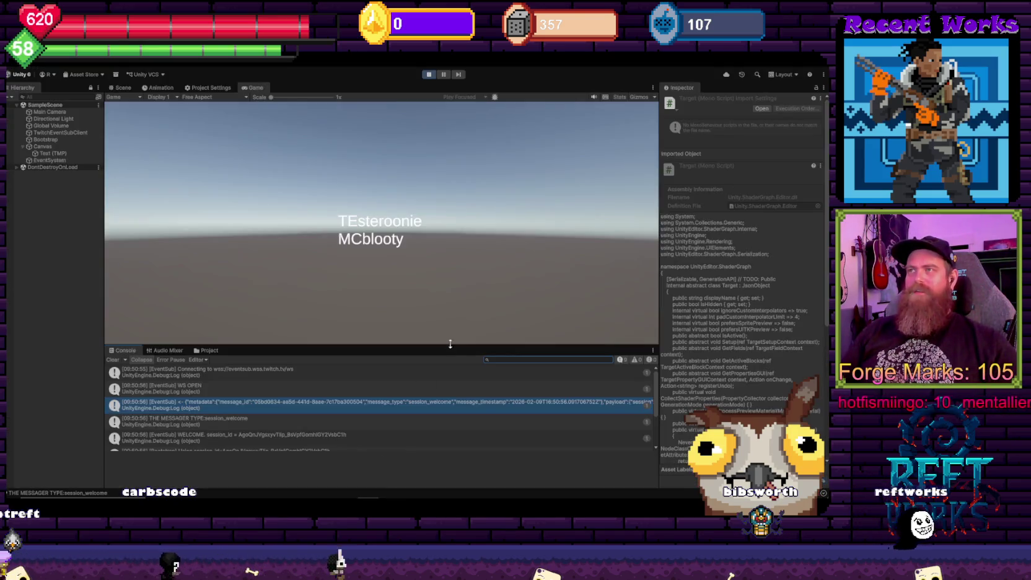
{"action": "left_click", "coordinate": [510, 358]}
{"action": "key", "text": "ctrl+v"}
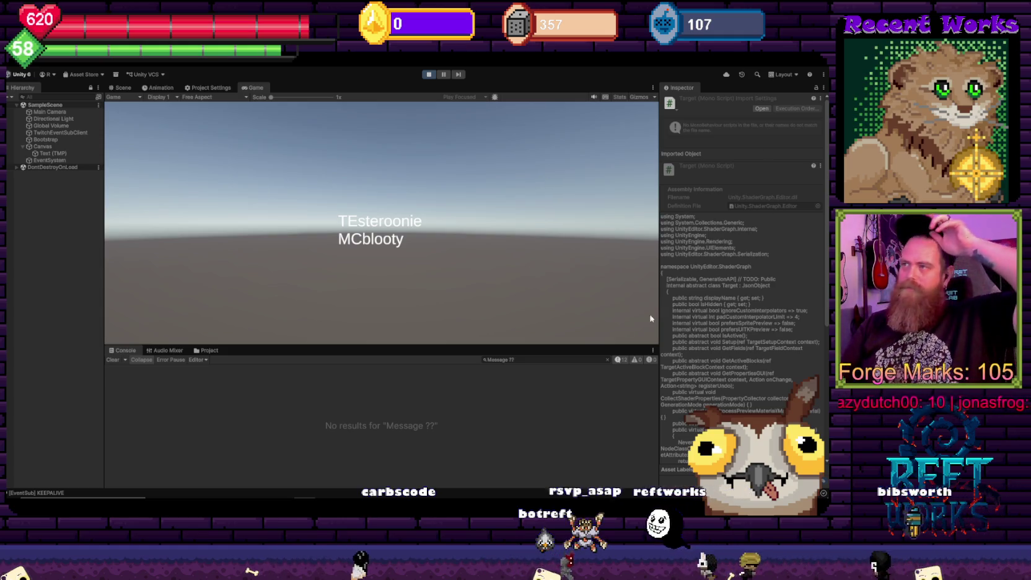
Clear the Console filter and follow the ArgumentException stack trace to TwitchEventSubClient.cs line 133
{"action": "key", "text": "ctrl+a"}
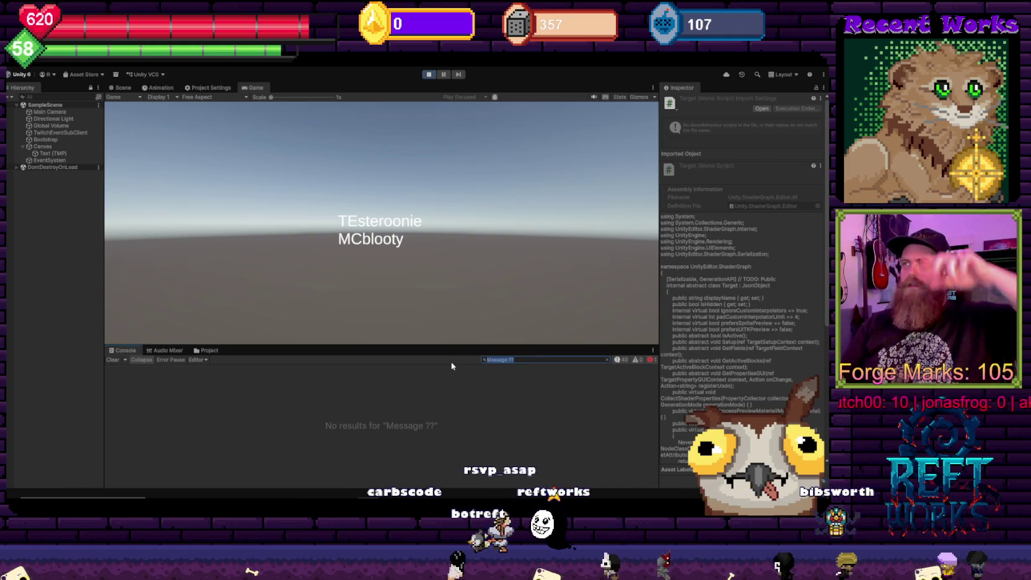
{"action": "type", "text": "message"}
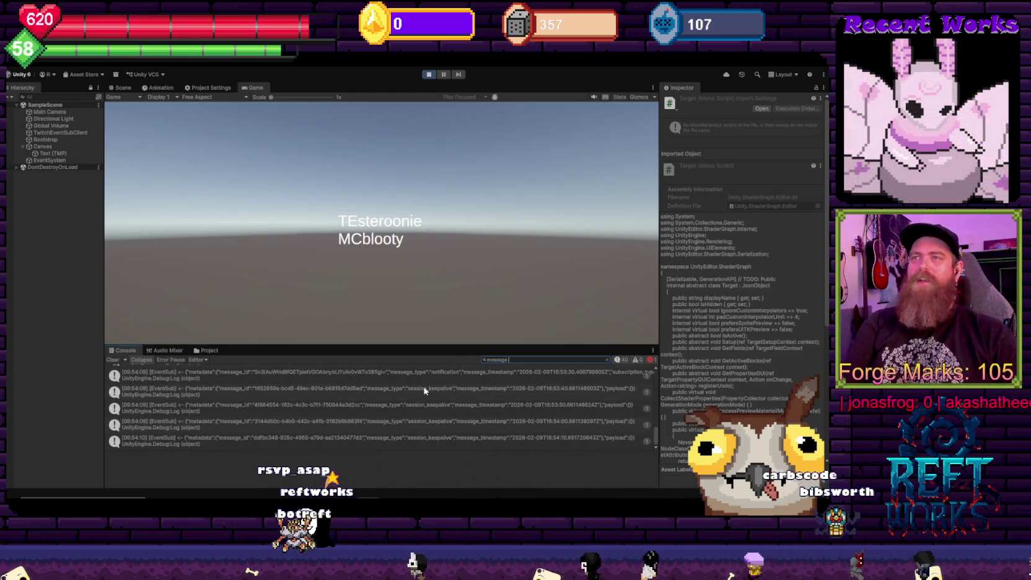
{"action": "type", "text": " ?"}
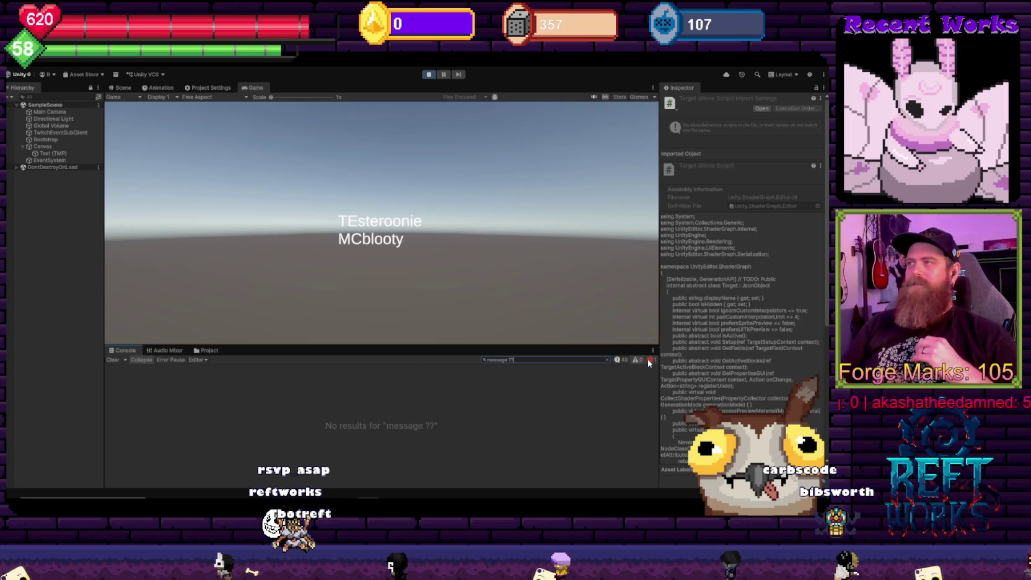
{"action": "left_click", "coordinate": [607, 359]}
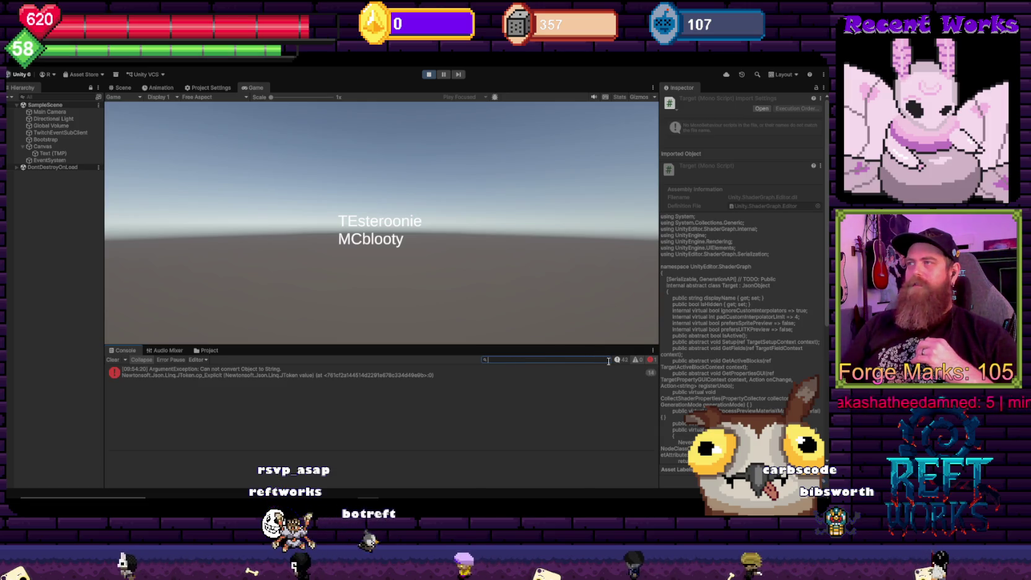
{"action": "left_click", "coordinate": [196, 378]}
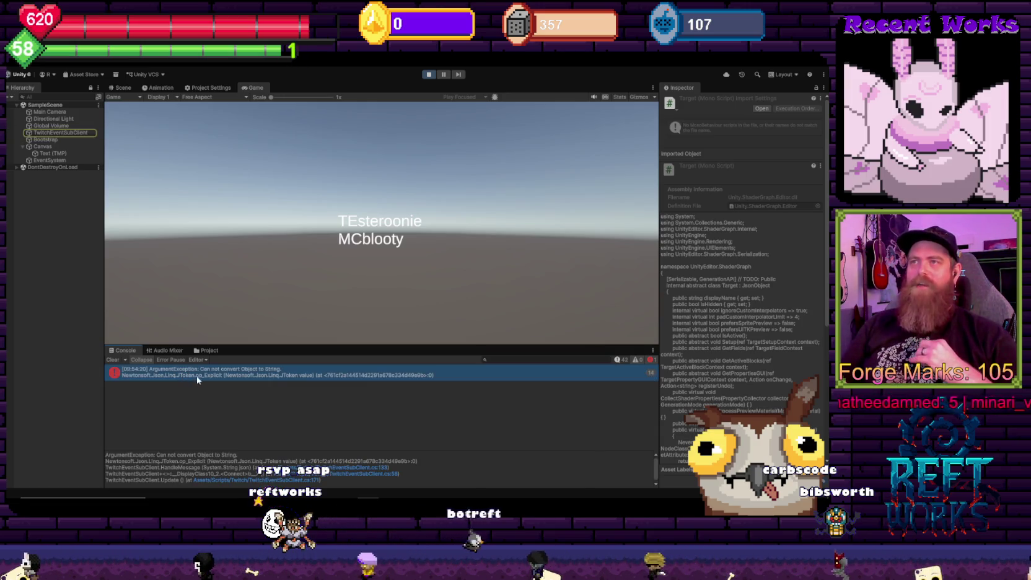
{"action": "left_click", "coordinate": [357, 473]}
{"action": "left_click", "coordinate": [356, 469]}
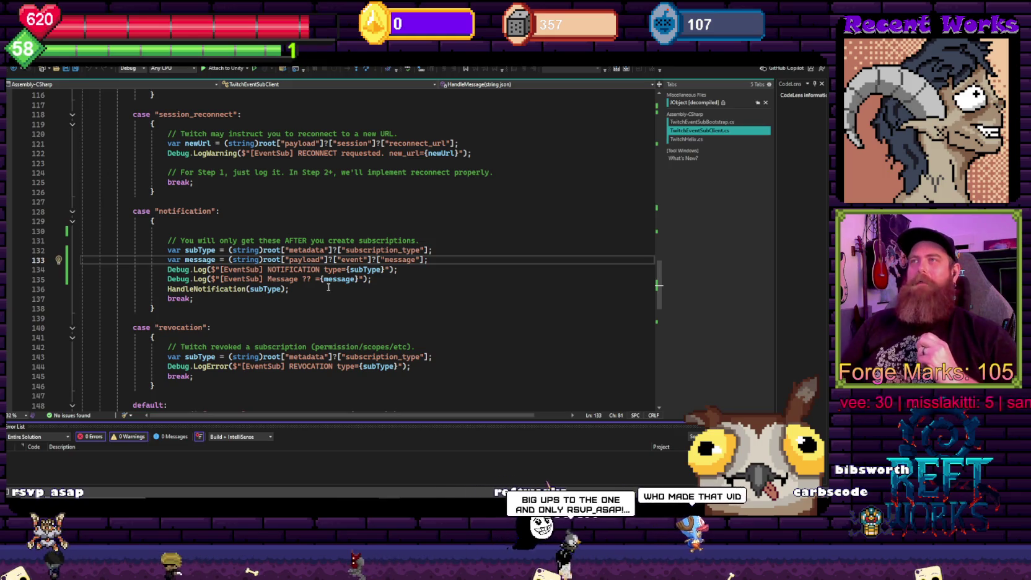
Append ["text"] to the message lookup on line 133, save, and stop Unity's play session
{"action": "left_click", "coordinate": [425, 260]}
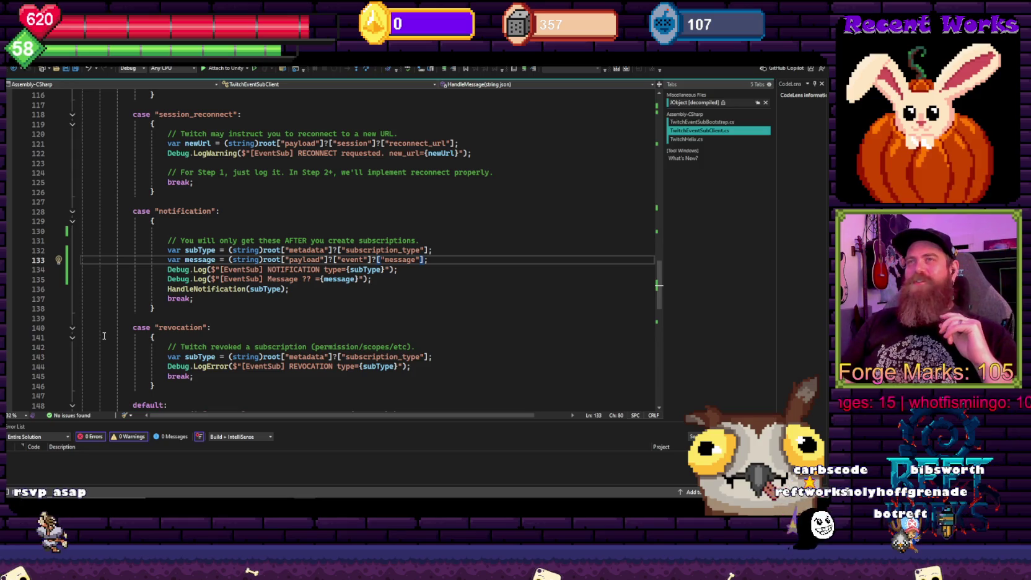
{"action": "key", "text": "Right"}
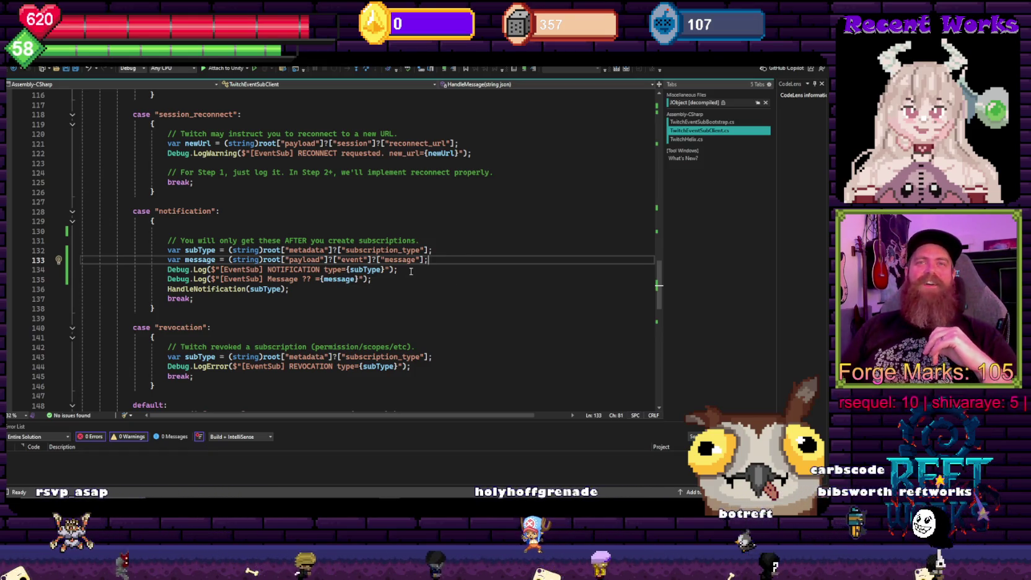
{"action": "key", "text": "Down"}
{"action": "left_click_drag", "start_coordinate": [168, 250], "coordinate": [435, 260]}
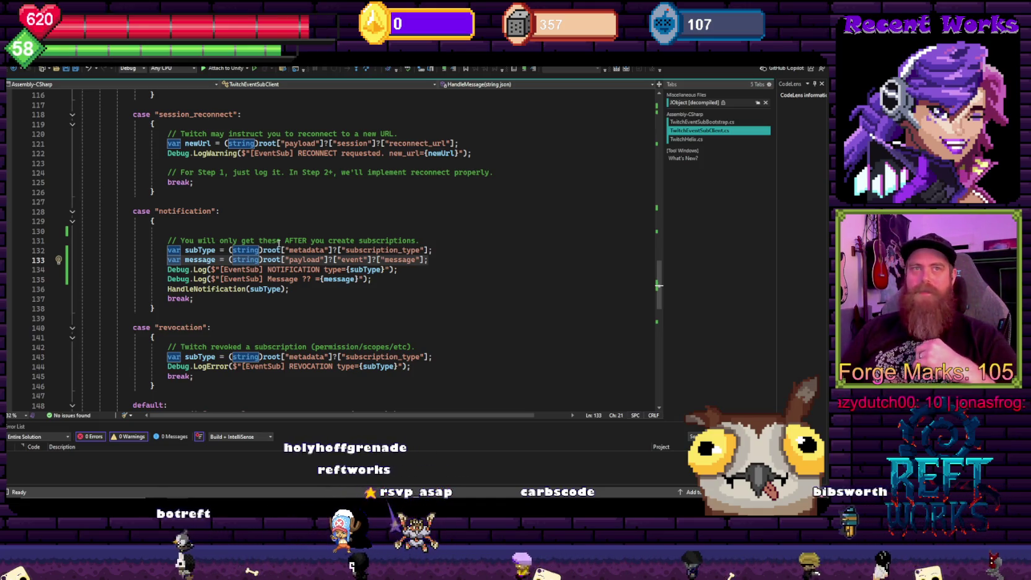
{"action": "left_click", "coordinate": [427, 262]}
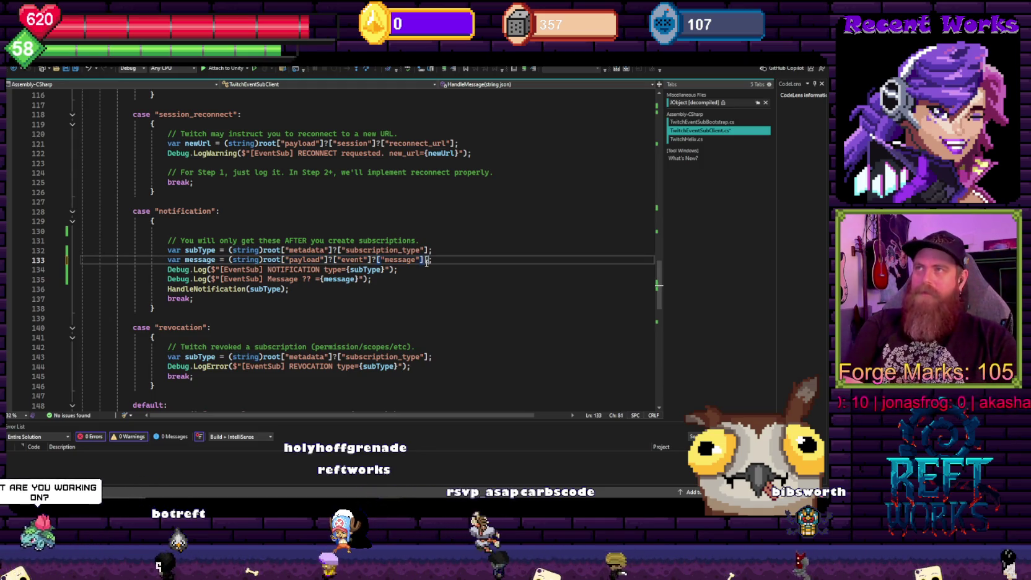
{"action": "type", "text": "[\"text\""}
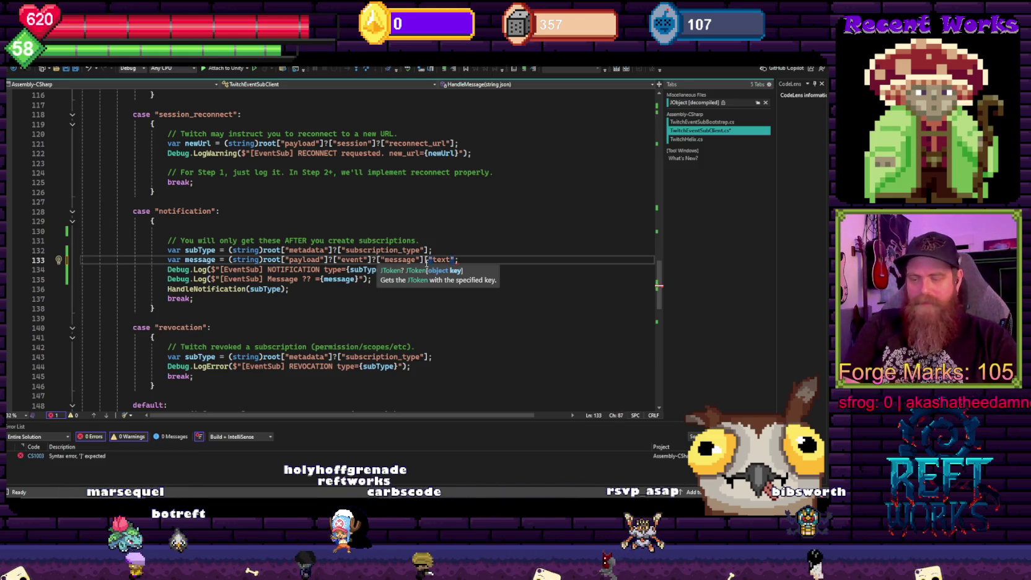
{"action": "type", "text": "]"}
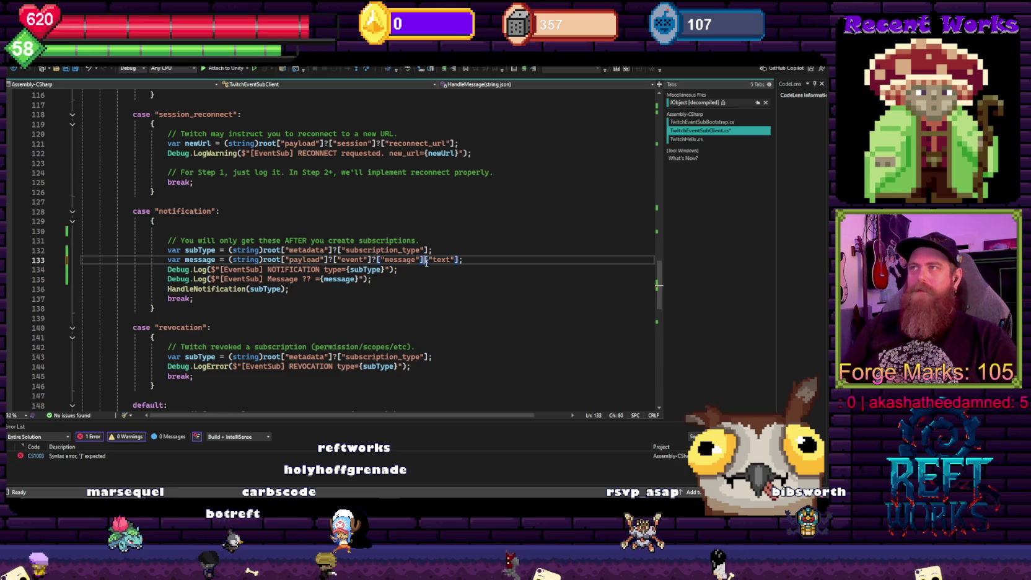
{"action": "type", "text": "?"}
{"action": "key", "text": "ctrl+s"}
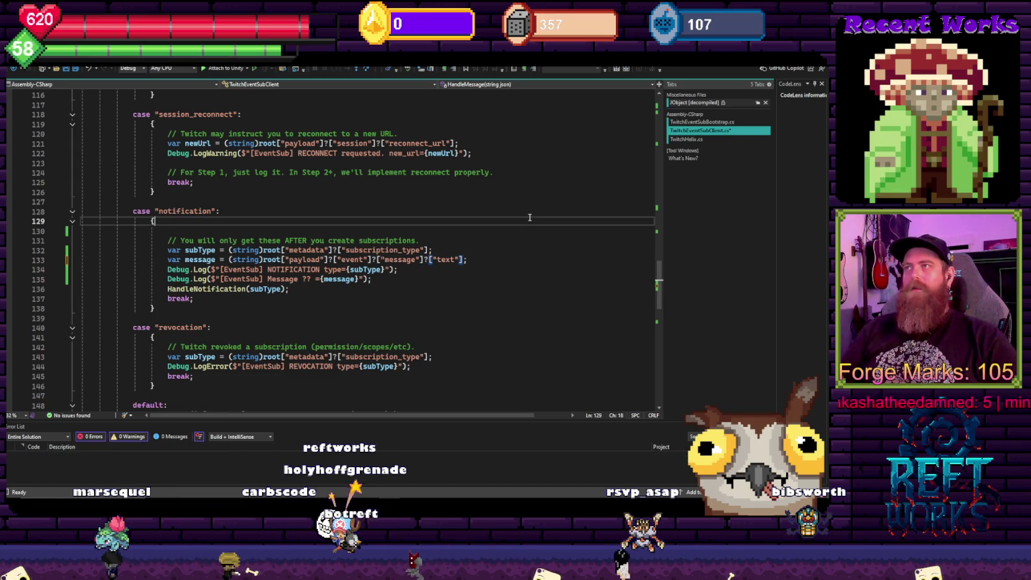
{"action": "key", "text": "alt+Tab"}
{"action": "left_click", "coordinate": [428, 74]}
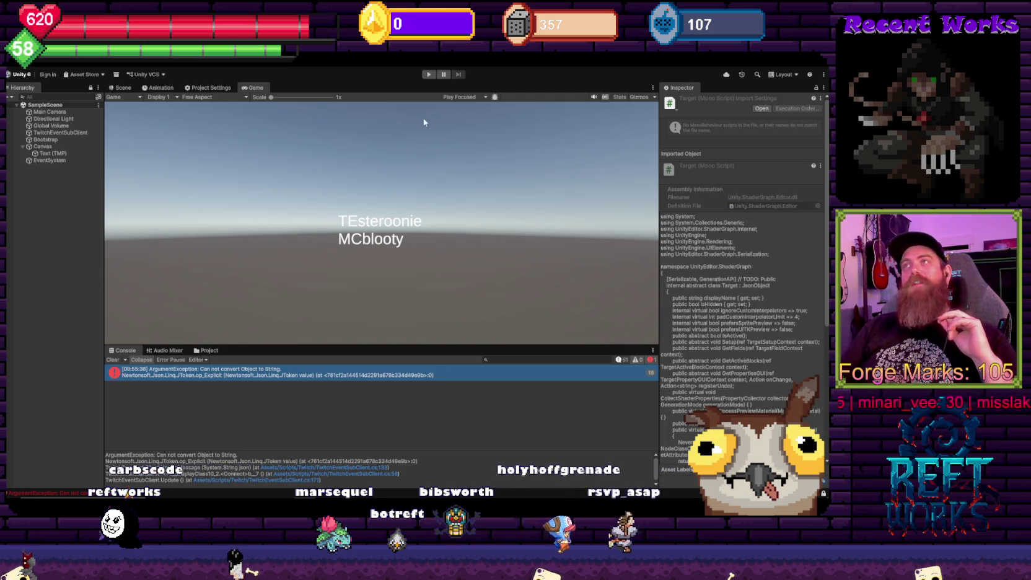
Run the game, shrink the Console, and view the 'This is a chat message!' and 'Notice me unity' logs
{"action": "left_click", "coordinate": [430, 74]}
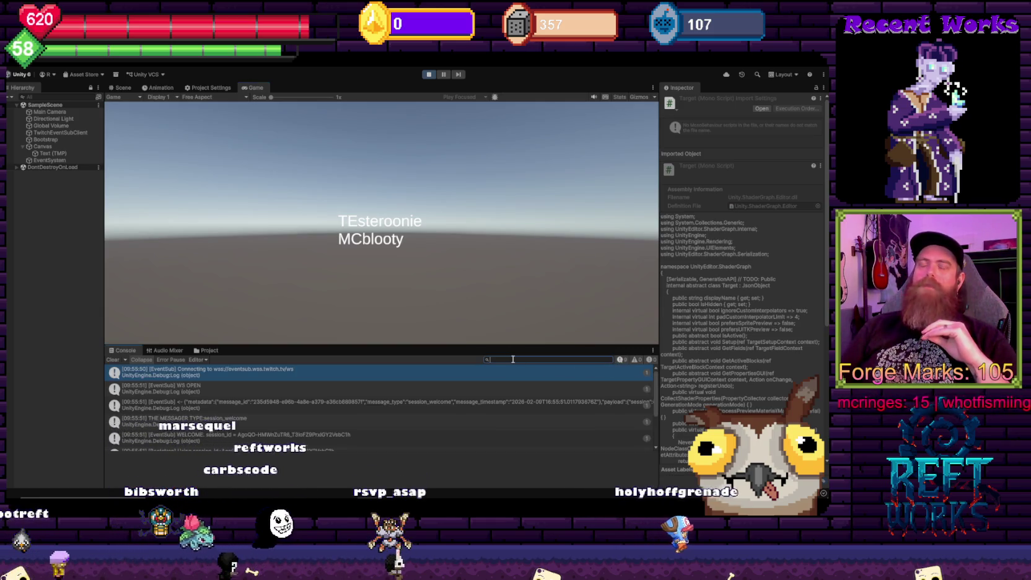
{"action": "left_click_drag", "start_coordinate": [424, 345], "coordinate": [421, 358]}
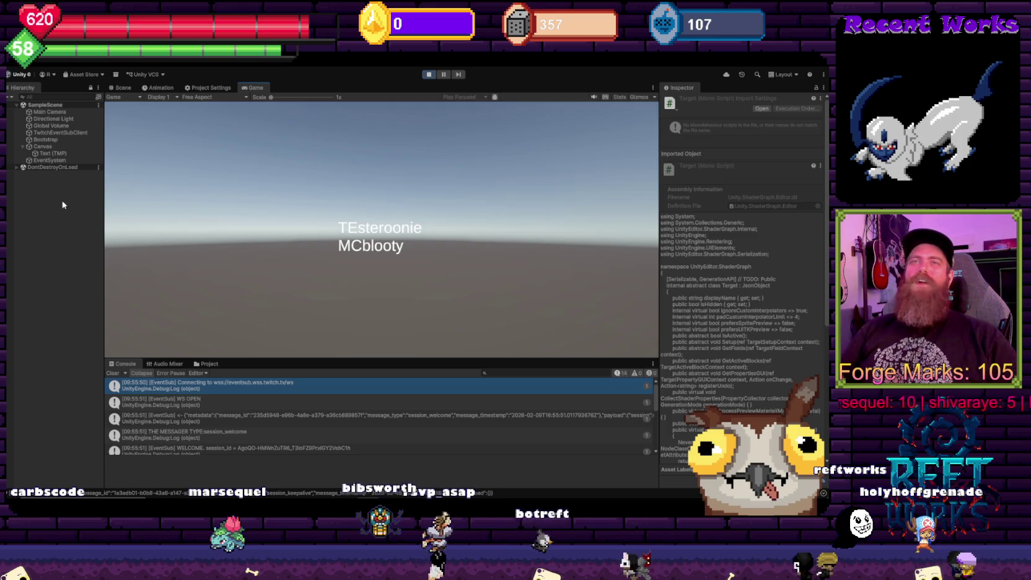
{"action": "left_click", "coordinate": [45, 201]}
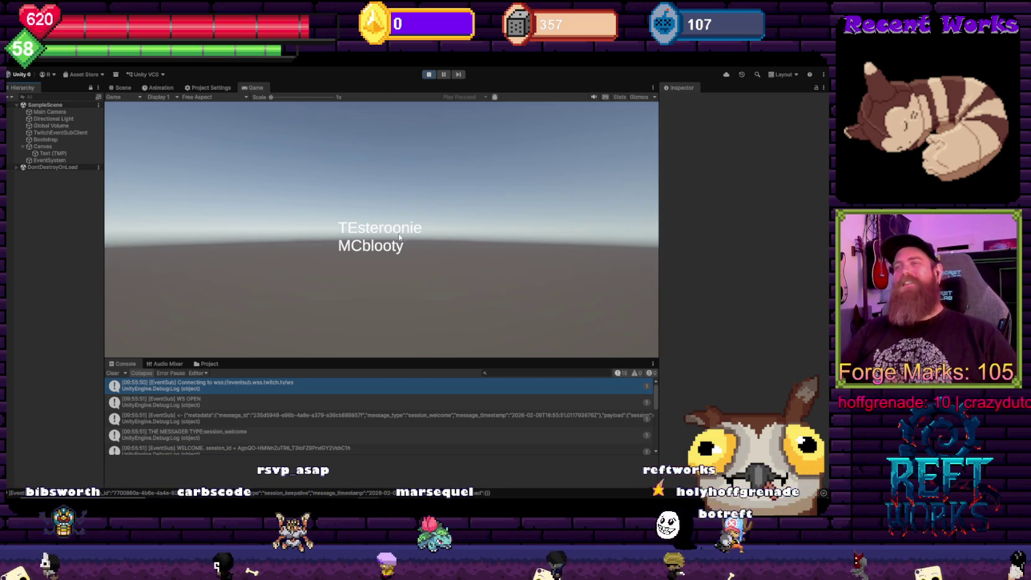
{"action": "scroll", "coordinate": [455, 428], "scroll_direction": "down", "scroll_amount": 5}
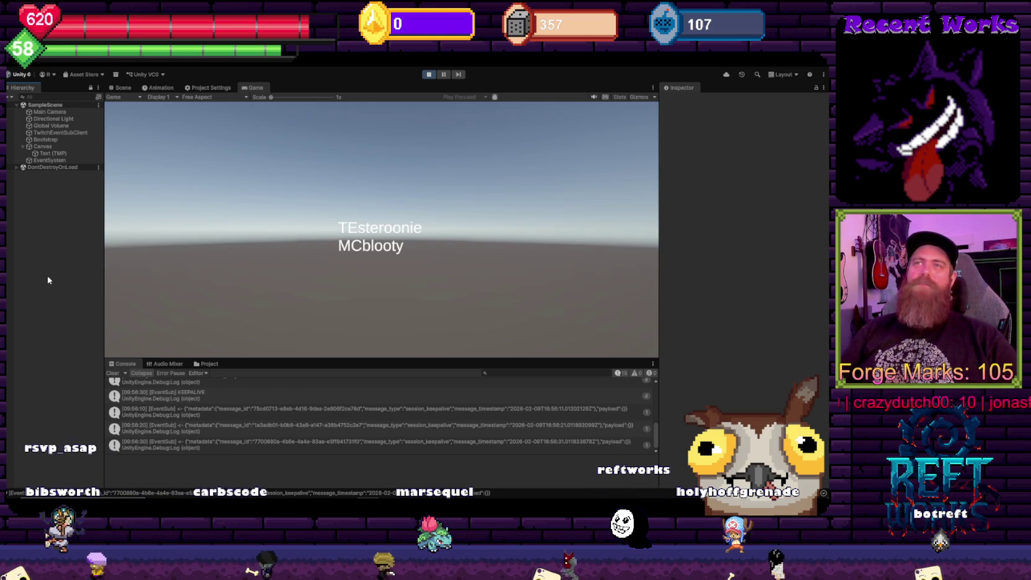
{"action": "left_click", "coordinate": [533, 374]}
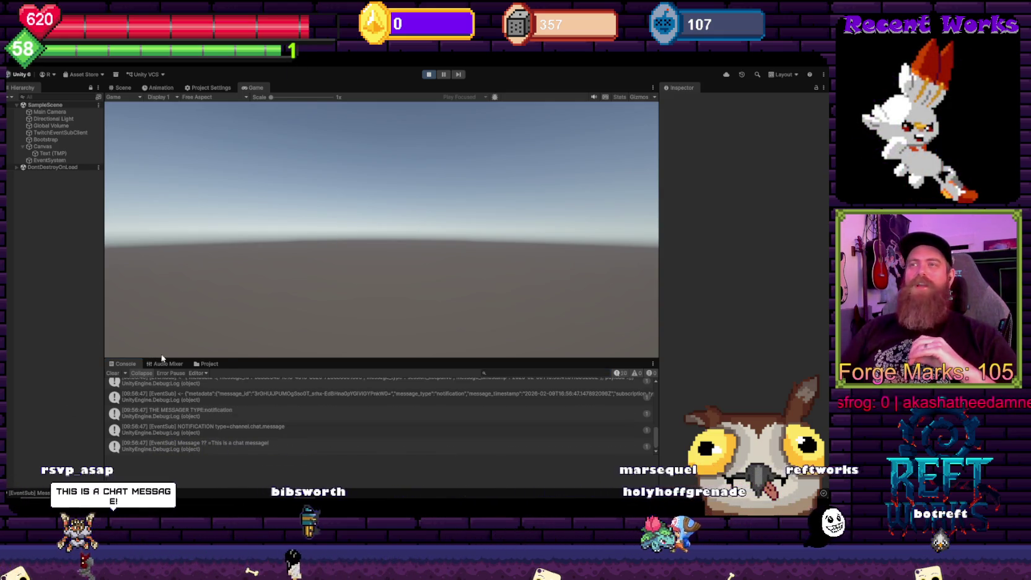
{"action": "left_click", "coordinate": [272, 446]}
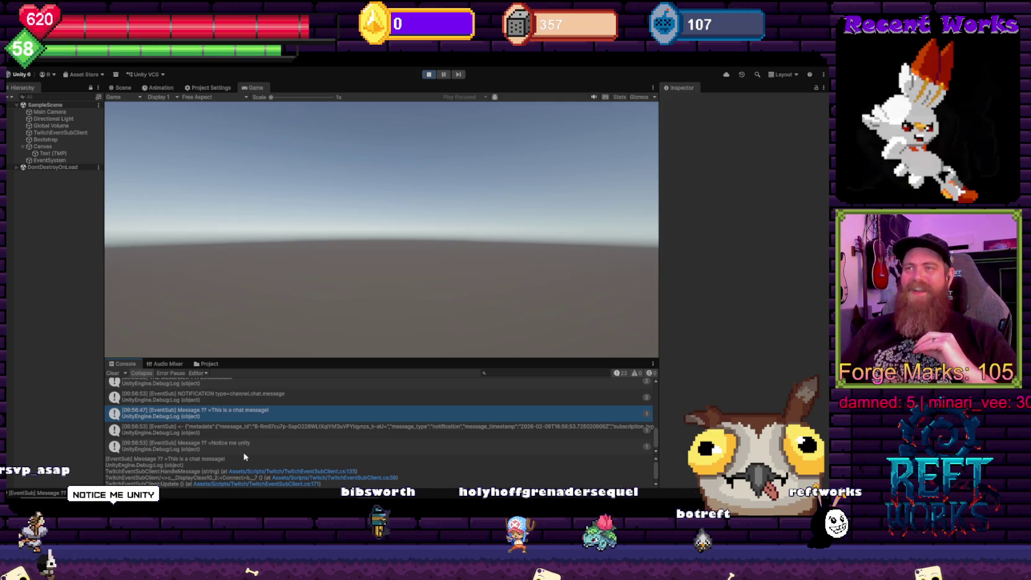
{"action": "left_click", "coordinate": [248, 446]}
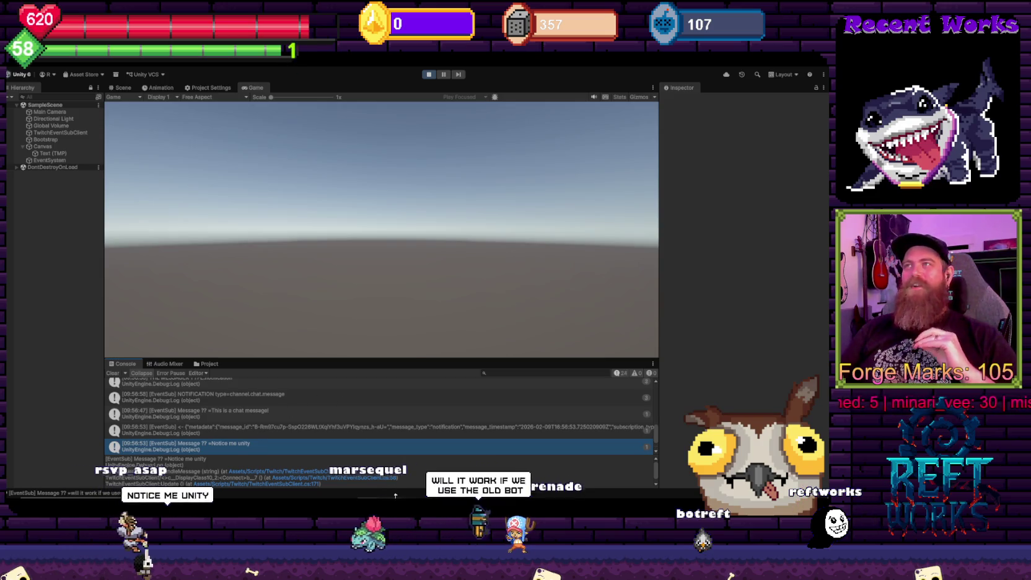
In Visual Studio, select the logging lines following the message lookup
{"action": "mouse_move", "coordinate": [389, 499]}
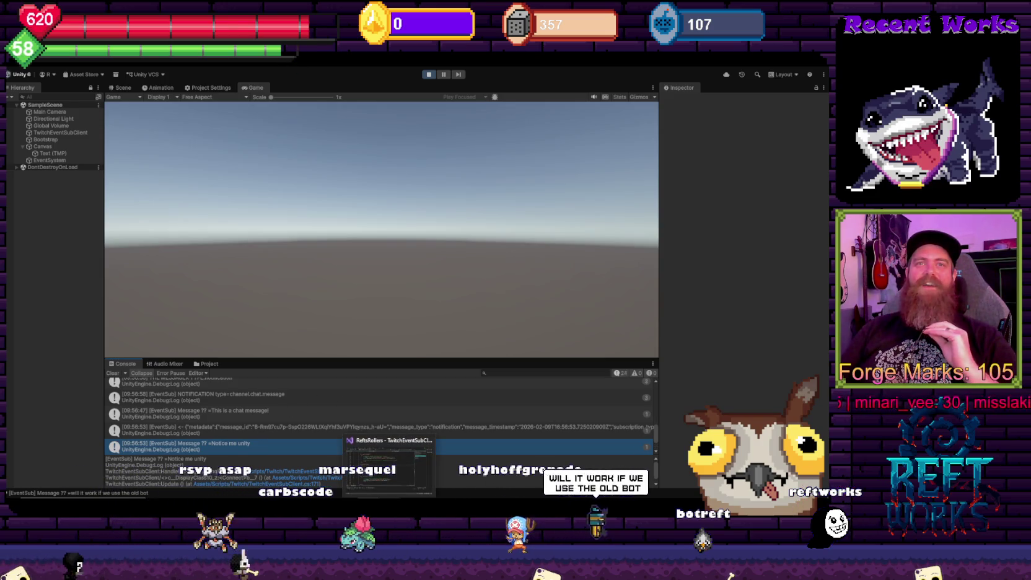
{"action": "left_click", "coordinate": [389, 464]}
{"action": "mouse_move", "coordinate": [510, 301]}
{"action": "left_mouse_down"}
{"action": "mouse_move", "coordinate": [509, 261]}
{"action": "mouse_move", "coordinate": [490, 251]}
{"action": "left_mouse_up"}
{"action": "left_click", "coordinate": [510, 245]}
Pass message instead of subType to the HandleNotification call
{"action": "left_click", "coordinate": [481, 260]}
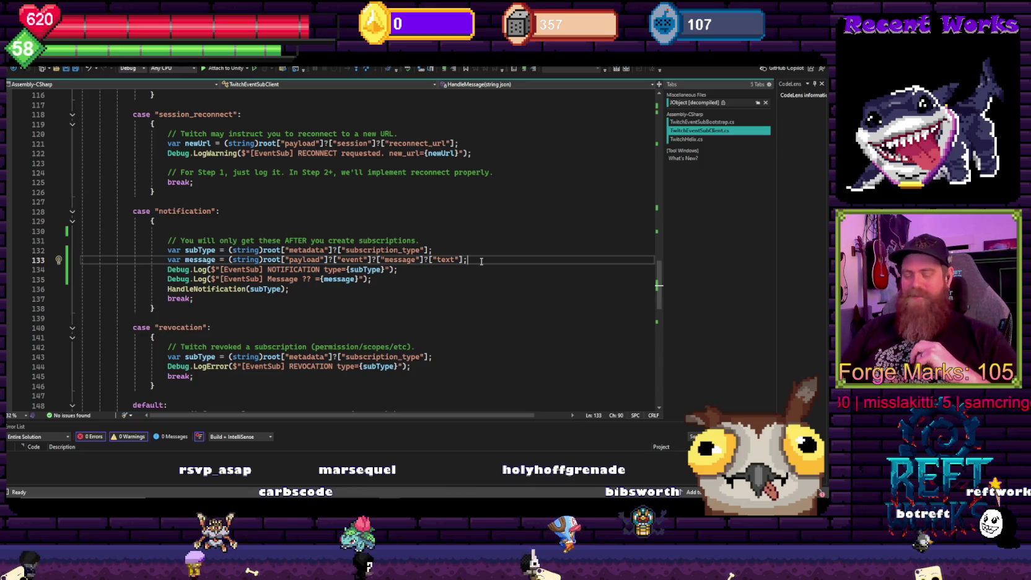
{"action": "scroll", "coordinate": [487, 268], "scroll_direction": "down", "scroll_amount": 3}
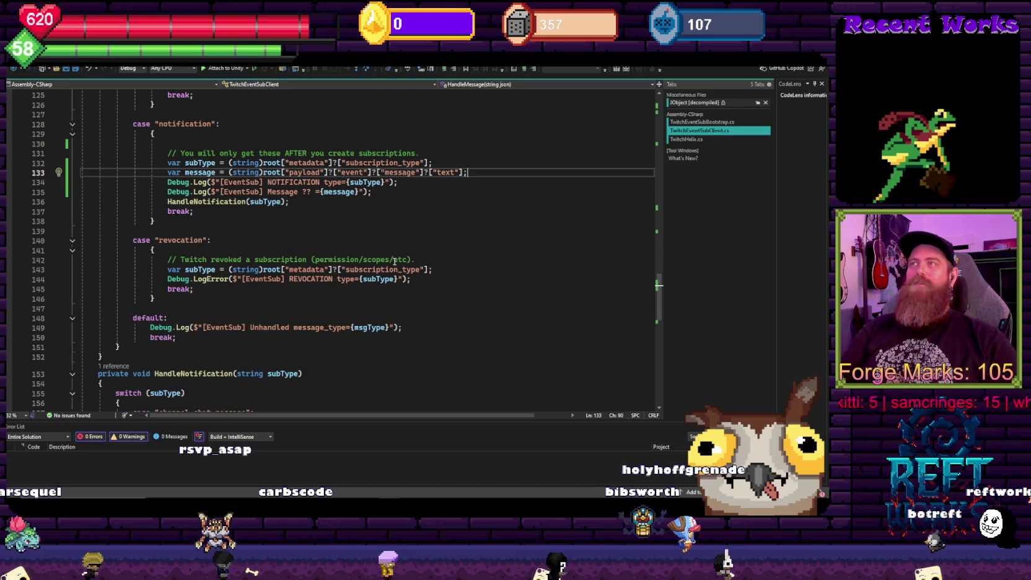
{"action": "scroll", "coordinate": [289, 173], "scroll_direction": "up", "scroll_amount": 2}
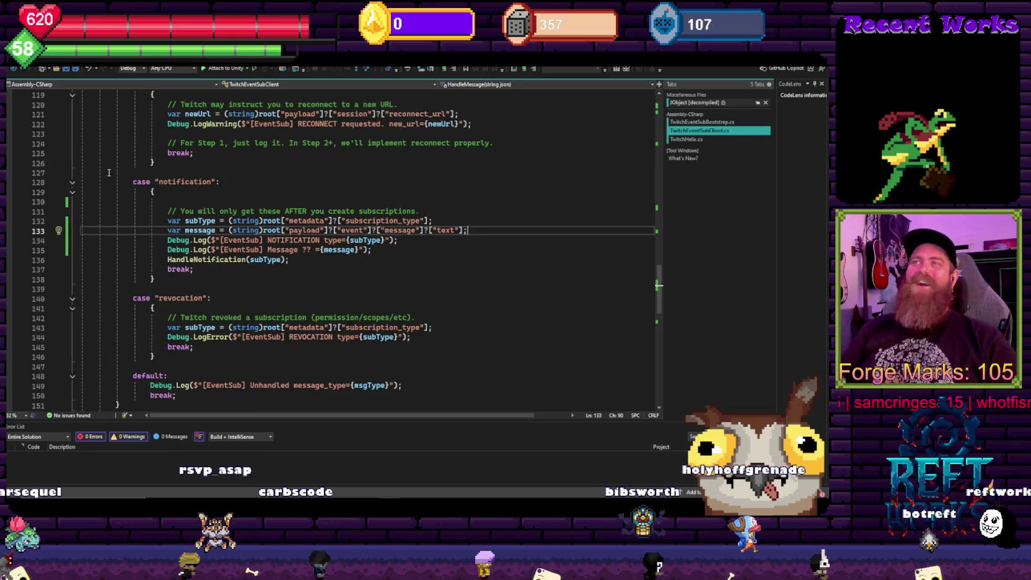
{"action": "left_click", "coordinate": [205, 229]}
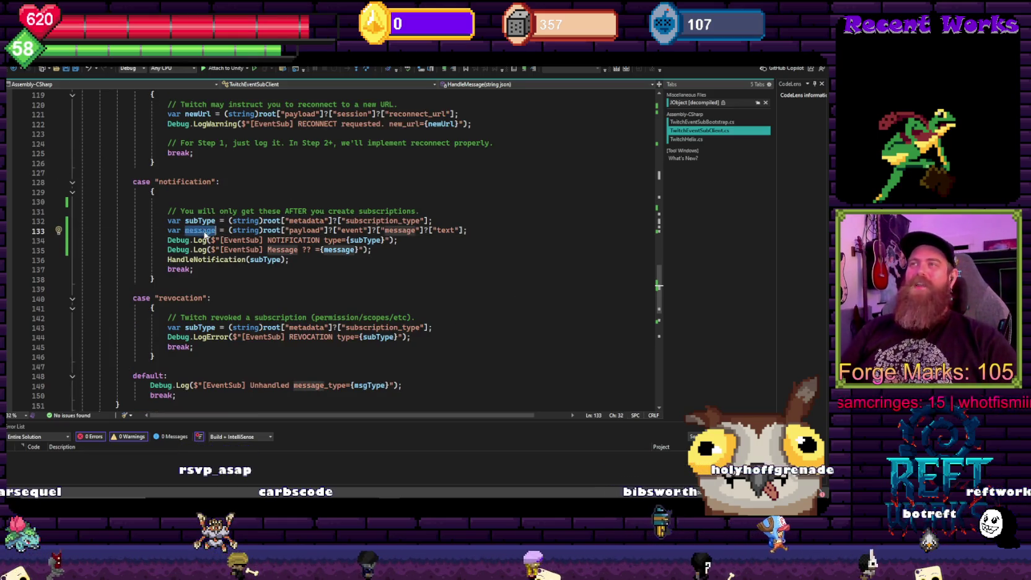
{"action": "left_click", "coordinate": [274, 284]}
{"action": "double_click", "coordinate": [266, 259]}
{"action": "type", "text": "message"}
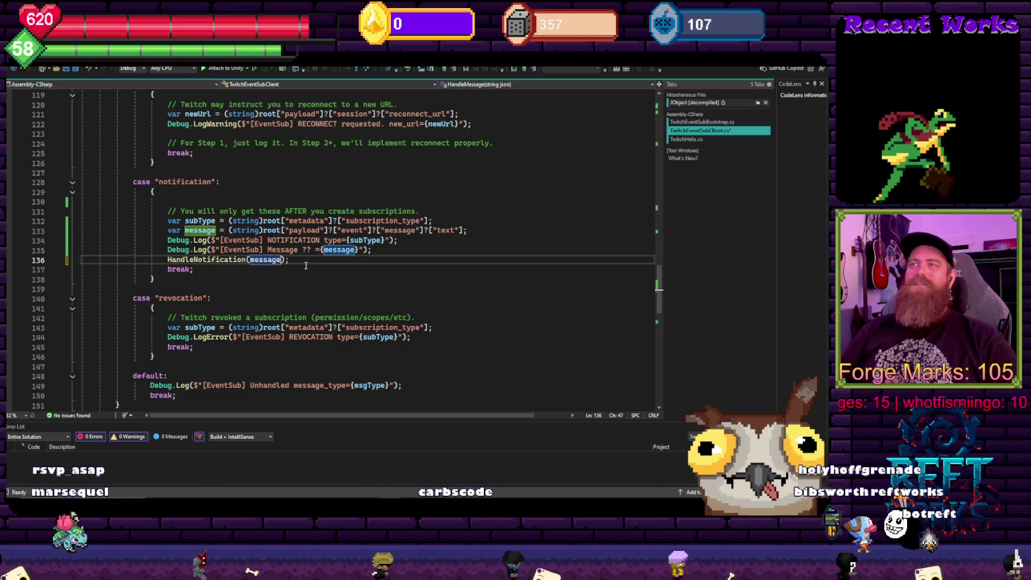
{"action": "left_click", "coordinate": [207, 293]}
Remove the switch statement, its leftover brace and break, and unindent the chatBox assignment
{"action": "scroll", "coordinate": [211, 288], "scroll_direction": "down", "scroll_amount": 14}
{"action": "scroll", "coordinate": [217, 284], "scroll_direction": "up", "scroll_amount": 5}
{"action": "scroll", "coordinate": [162, 228], "scroll_direction": "up", "scroll_amount": 1}
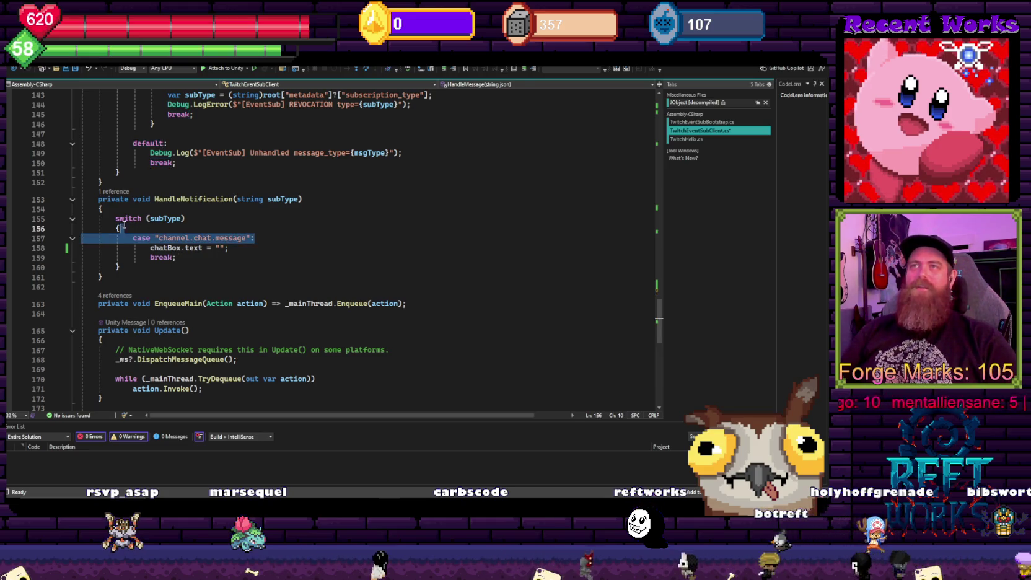
{"action": "key", "text": "Delete"}
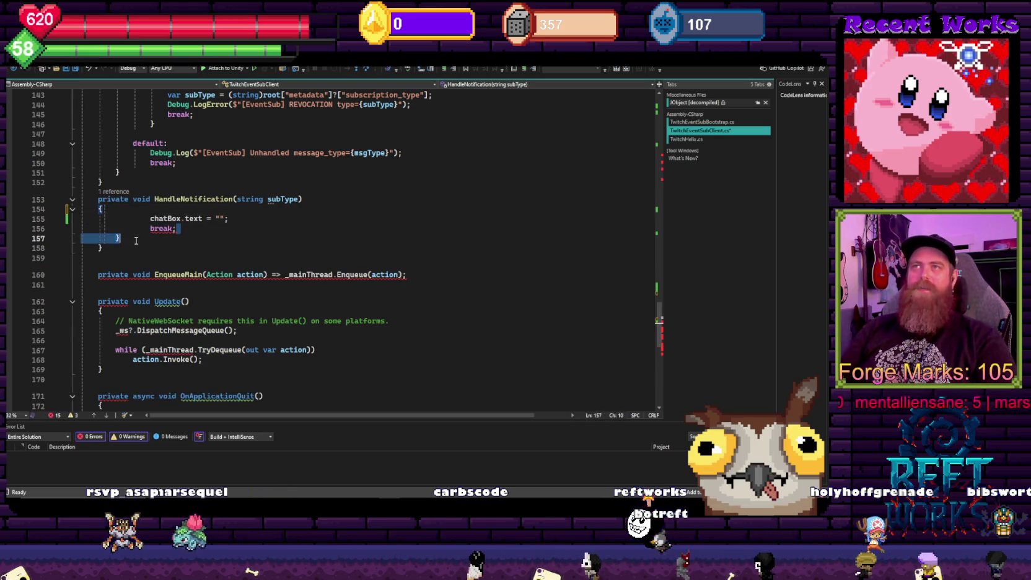
{"action": "left_click", "coordinate": [144, 239]}
{"action": "key", "text": "Delete"}
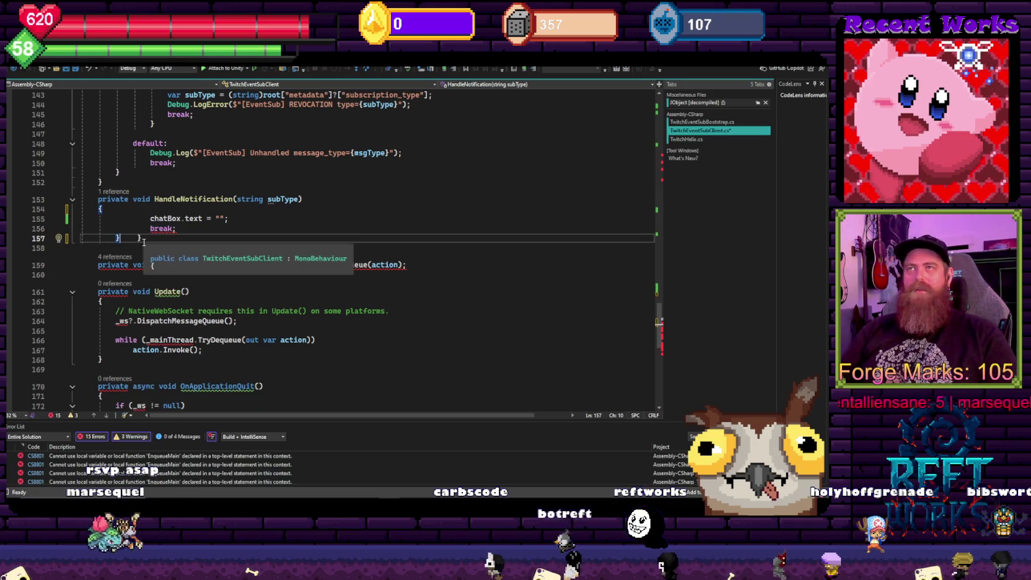
{"action": "key", "text": "BackSpace"}
{"action": "key", "text": "BackSpace"}
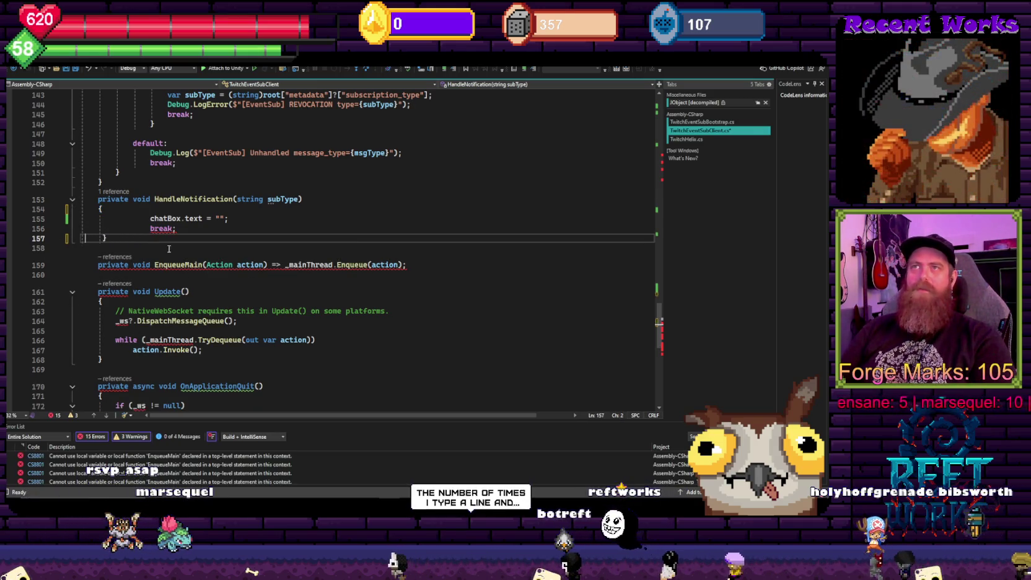
{"action": "left_click", "coordinate": [176, 228]}
{"action": "key", "text": "BackSpace"}
{"action": "key", "text": "BackSpace"}
{"action": "key", "text": "BackSpace"}
{"action": "left_click", "coordinate": [153, 218]}
{"action": "key", "text": "BackSpace"}
{"action": "key", "text": "BackSpace"}
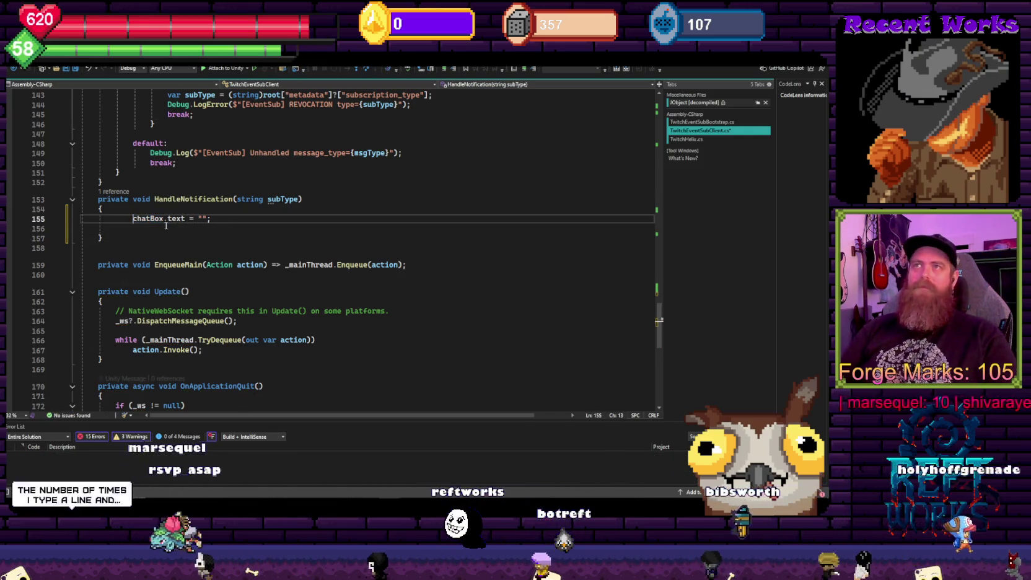
Rename the method to DisplayChatMessage with a message parameter and save
{"action": "double_click", "coordinate": [287, 201]}
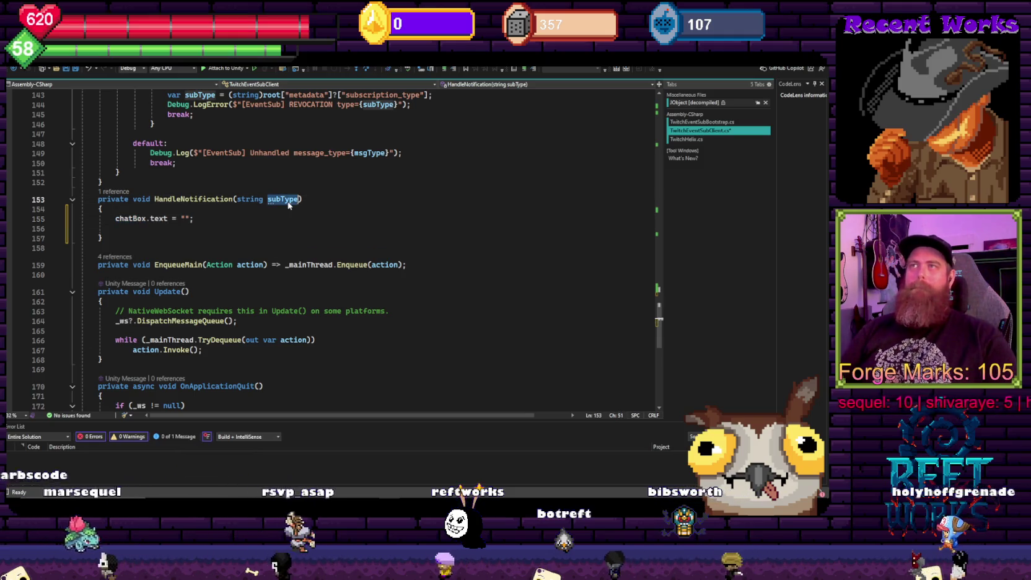
{"action": "type", "text": "messa"}
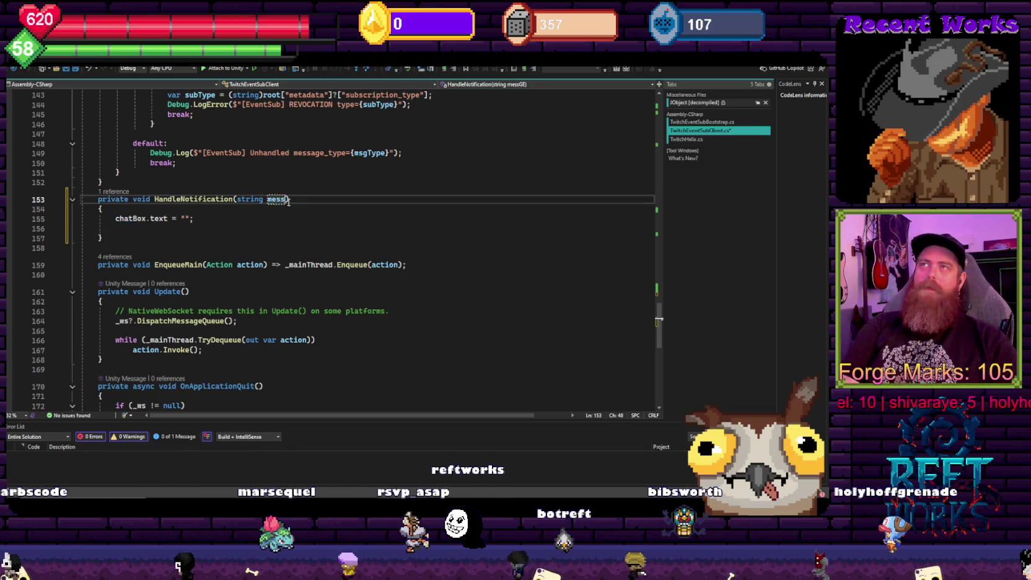
{"action": "type", "text": "ge"}
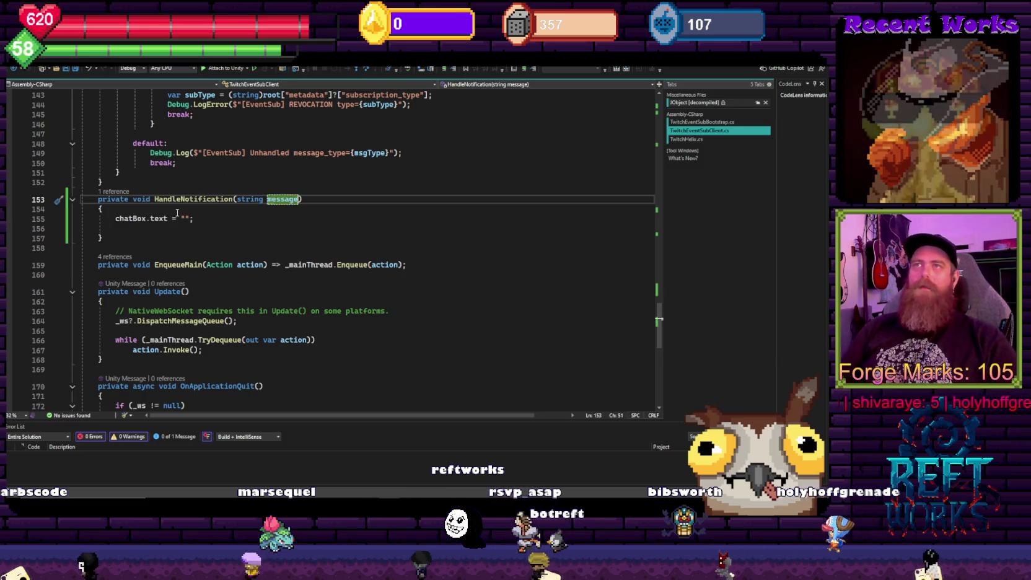
{"action": "left_click", "coordinate": [234, 201]}
{"action": "left_click", "coordinate": [184, 199]}
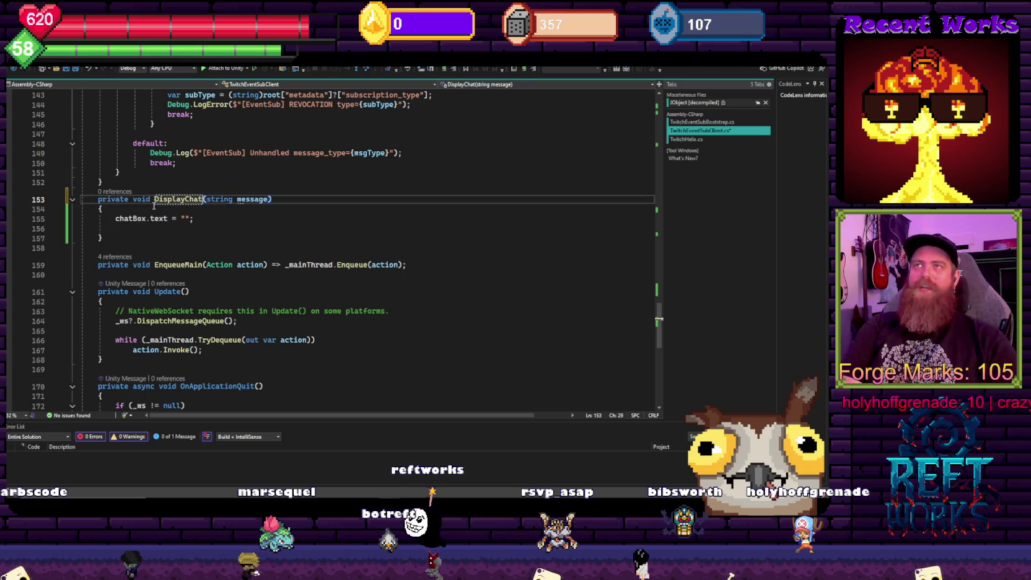
{"action": "type", "text": "Message"}
{"action": "key", "text": "ctrl+s"}
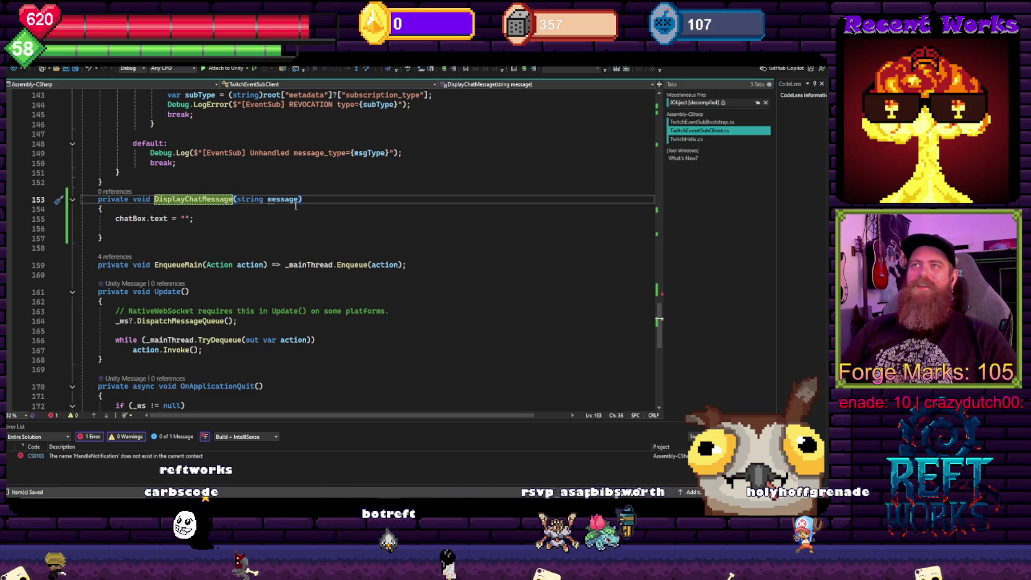
Set chatBox.text to message and remove the empty line below it
{"action": "left_click", "coordinate": [179, 219]}
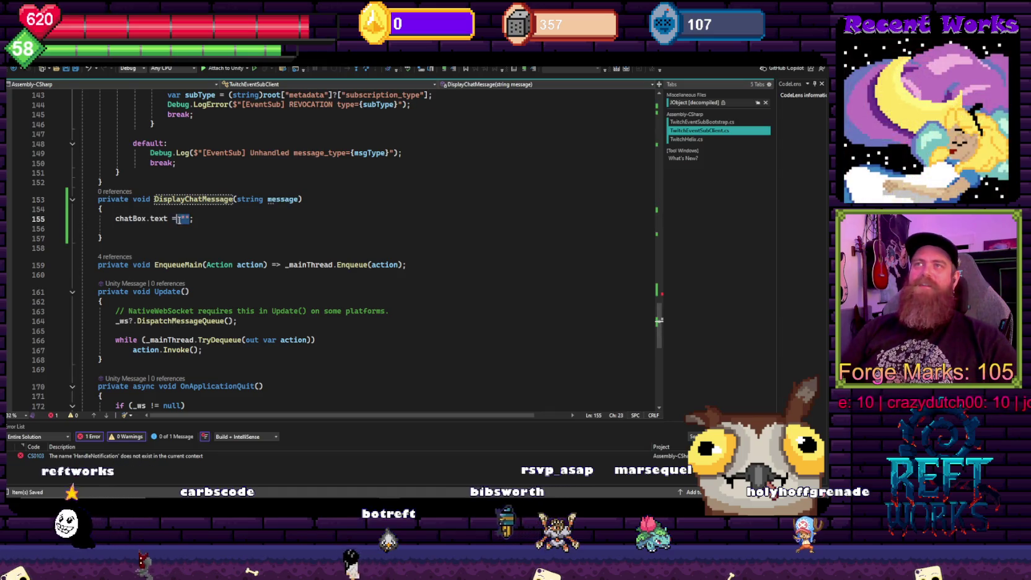
{"action": "type", "text": "message"}
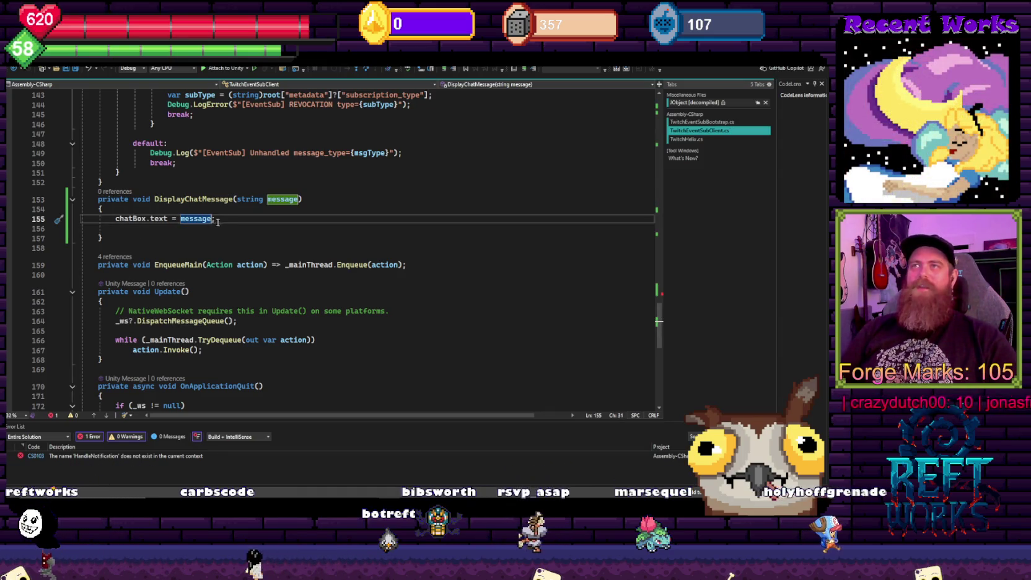
{"action": "key", "text": "Delete"}
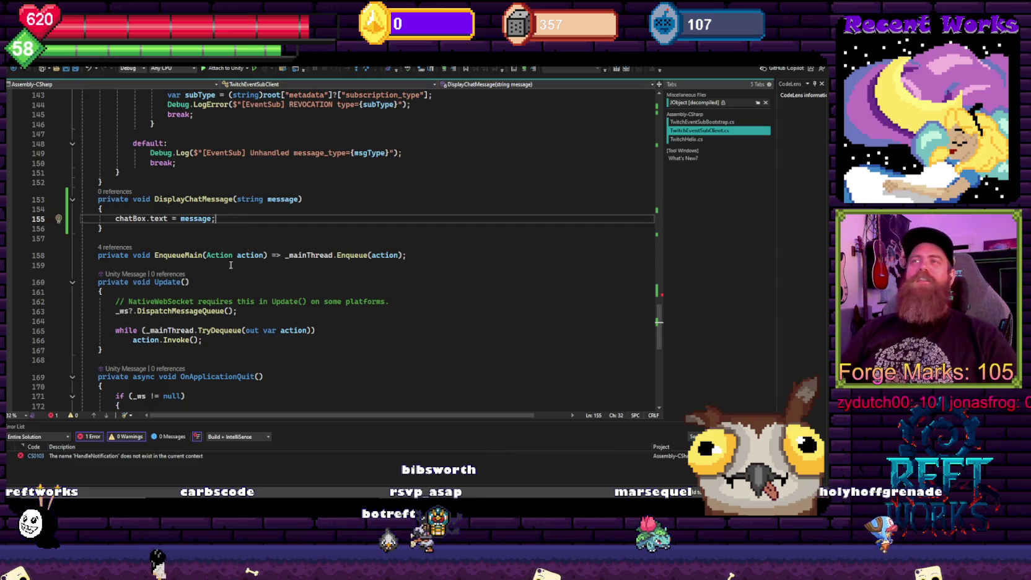
{"action": "scroll", "coordinate": [355, 244], "scroll_direction": "up", "scroll_amount": 6}
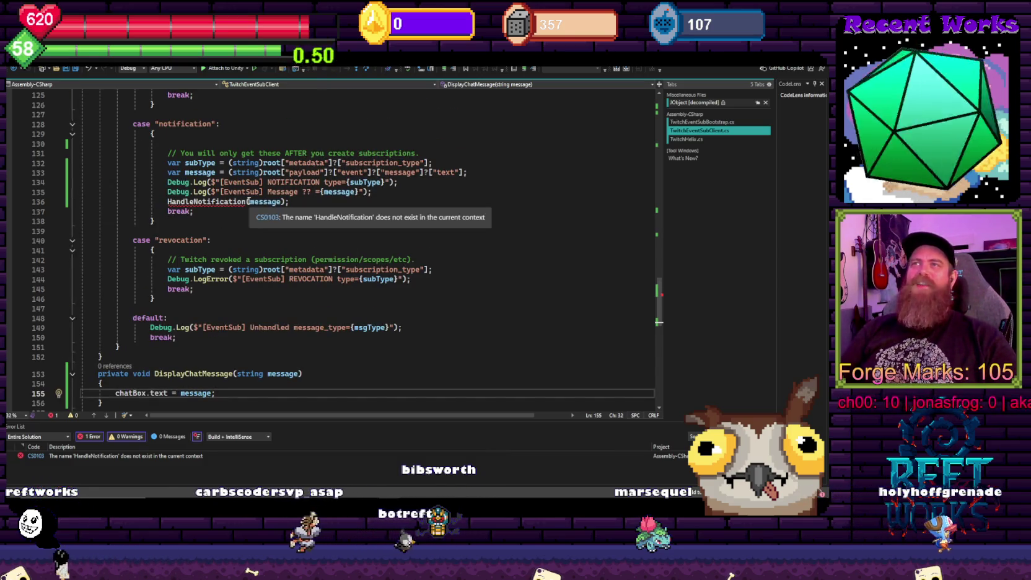
Replace the HandleNotification call with DisplayChatMessage, then stop the game in Unity to recompile
{"action": "mouse_move", "coordinate": [239, 220]}
{"action": "scroll", "coordinate": [239, 220], "scroll_direction": "down", "scroll_amount": 1}
{"action": "double_click", "coordinate": [173, 344]}
{"action": "key", "text": "ctrl+c"}
{"action": "double_click", "coordinate": [220, 174]}
{"action": "key", "text": "ctrl+v"}
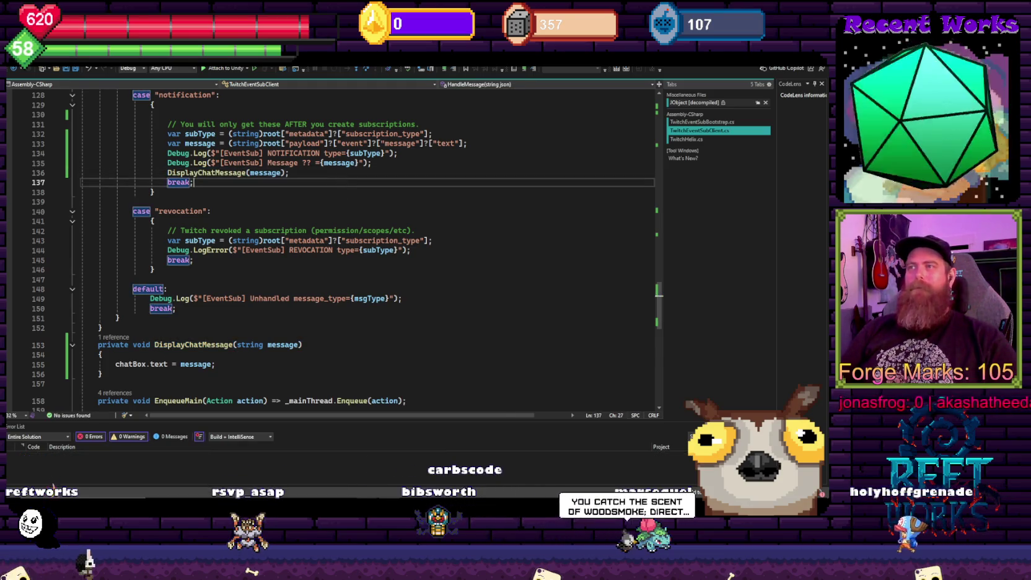
{"action": "key", "text": "alt+Tab"}
{"action": "left_click", "coordinate": [429, 74]}
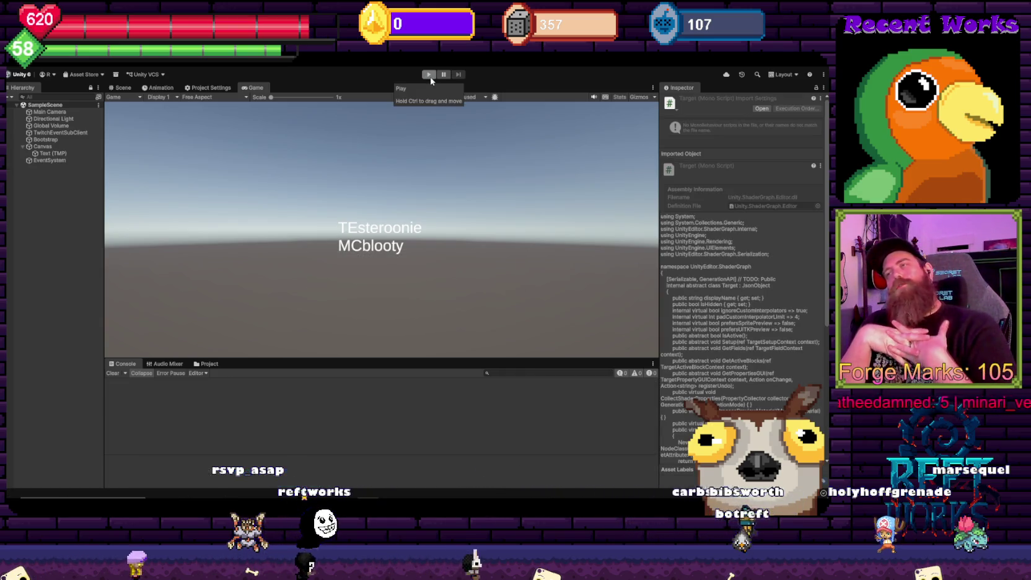
Run the game and wait for an incoming chat message in the Game view
{"action": "left_click", "coordinate": [429, 75]}
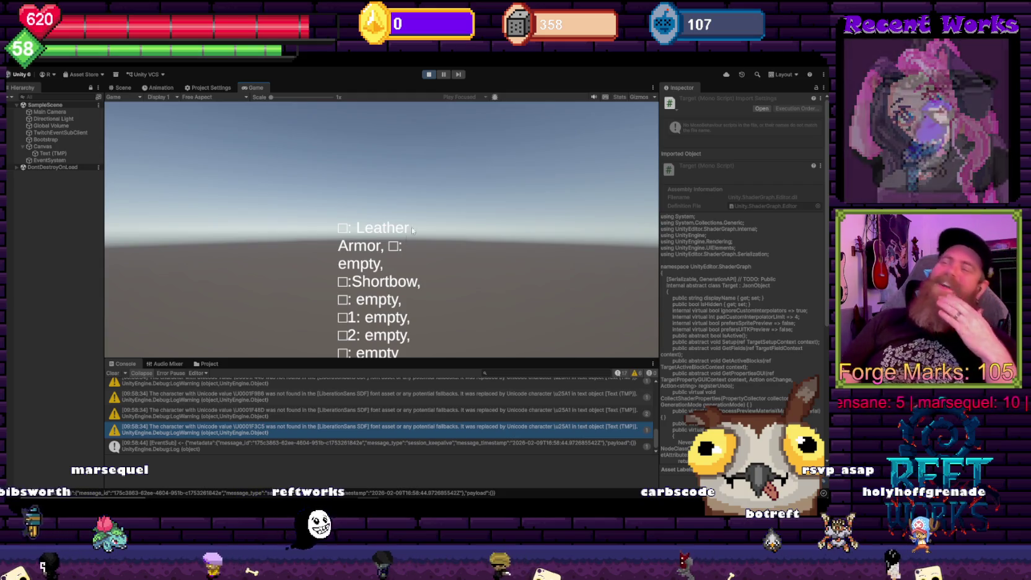
Select the chat Text (TMP) object to show its components in the Inspector
{"action": "left_click", "coordinate": [72, 153]}
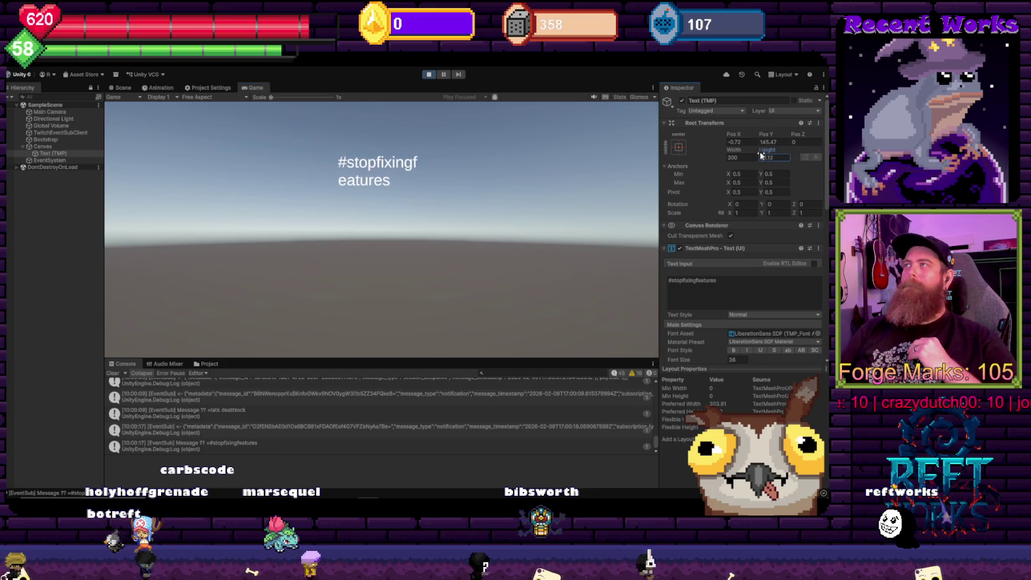
Widen the chat text box's Rect Transform to about 1007 units
{"action": "left_click_drag", "start_coordinate": [734, 149], "coordinate": [819, 151]}
{"action": "mouse_move", "coordinate": [688, 249]}
{"action": "left_mouse_down"}
{"action": "mouse_move", "coordinate": [28, 219]}
{"action": "mouse_move", "coordinate": [580, 248]}
{"action": "mouse_move", "coordinate": [683, 302]}
{"action": "left_mouse_up"}
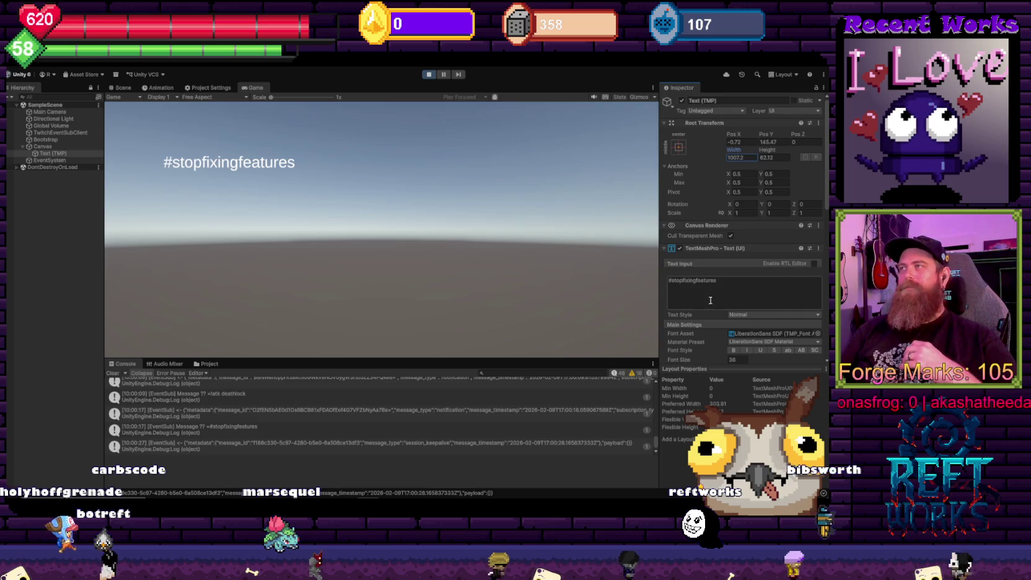
{"action": "scroll", "coordinate": [707, 300], "scroll_direction": "down", "scroll_amount": 3}
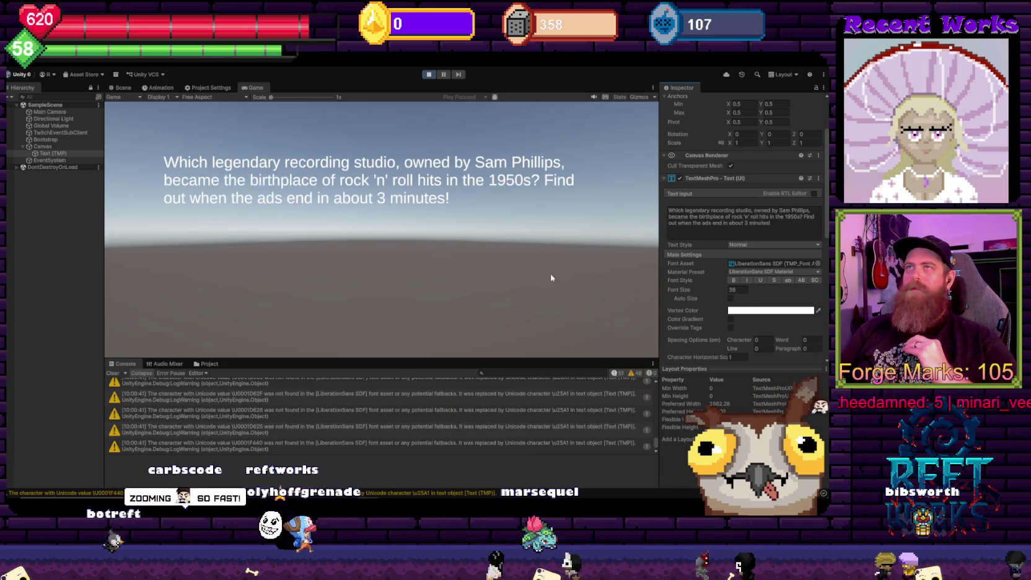
{"action": "key", "text": "alt+Tab"}
Declare public int maxMessageToDisplay = 10 and initialise messageQueue as new string[10]
{"action": "key", "text": "BackSpace"}
{"action": "type", "text": "te "}
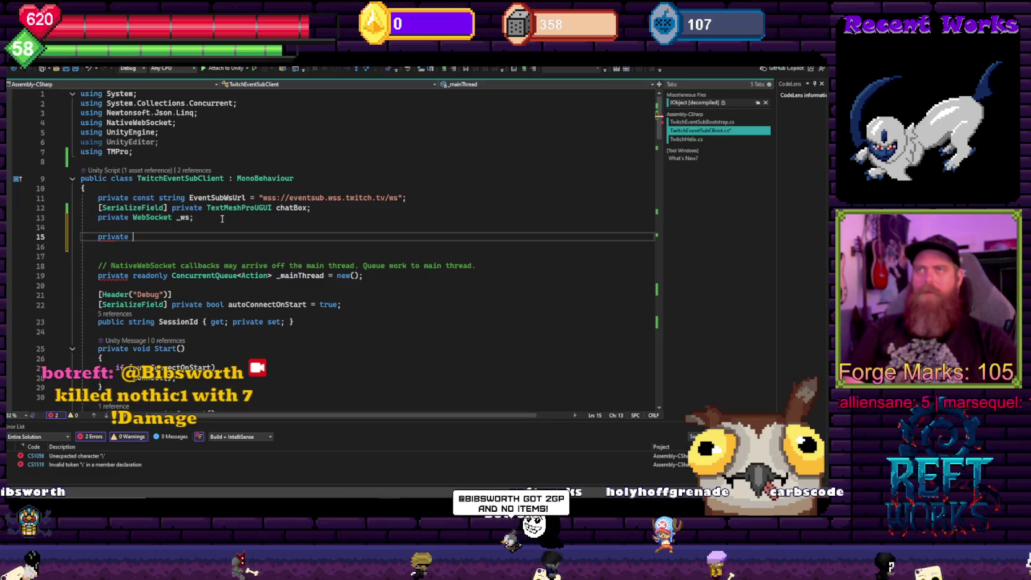
{"action": "type", "text": "string["}
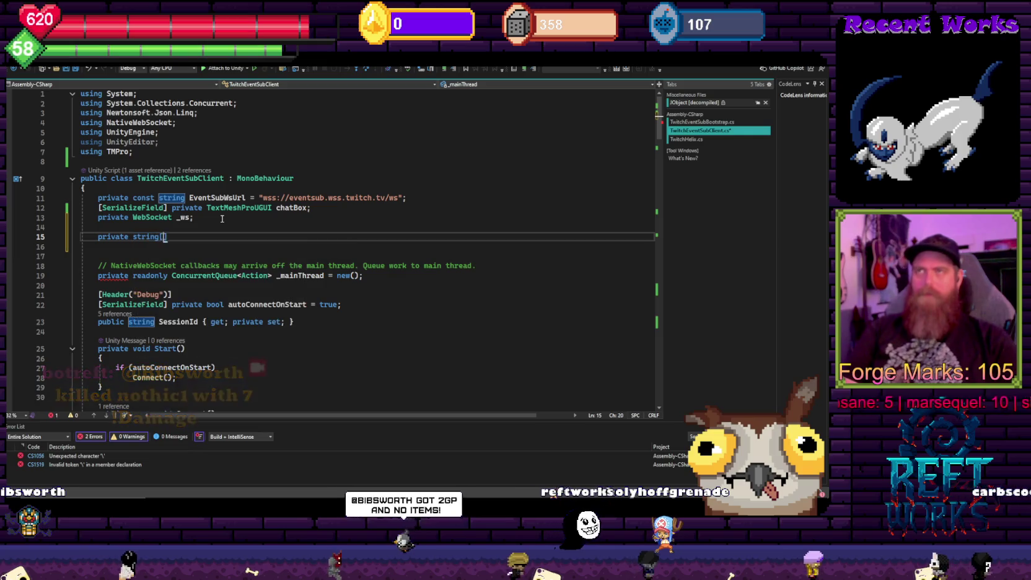
{"action": "type", "text": "] "}
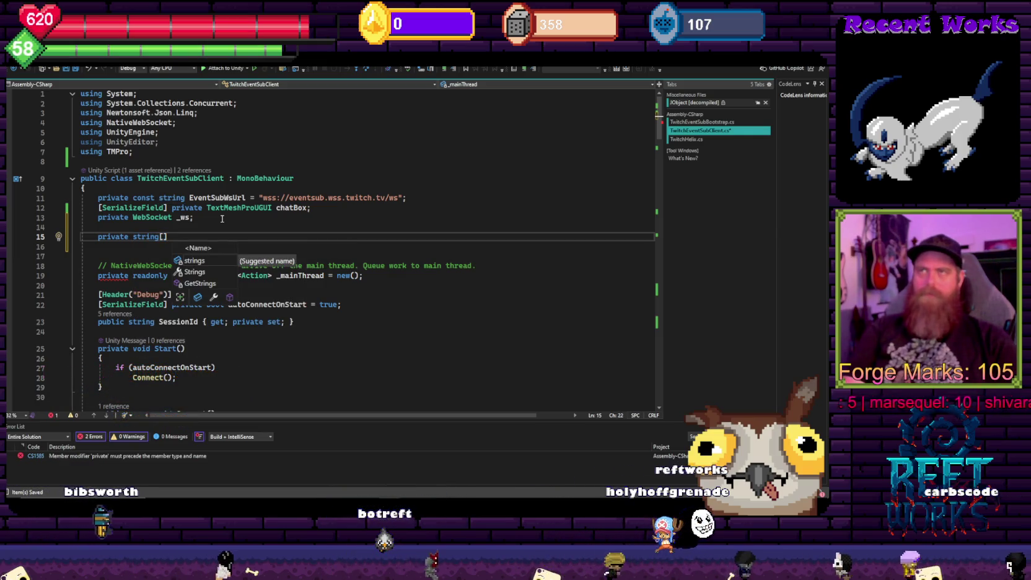
{"action": "type", "text": "messageQueue"}
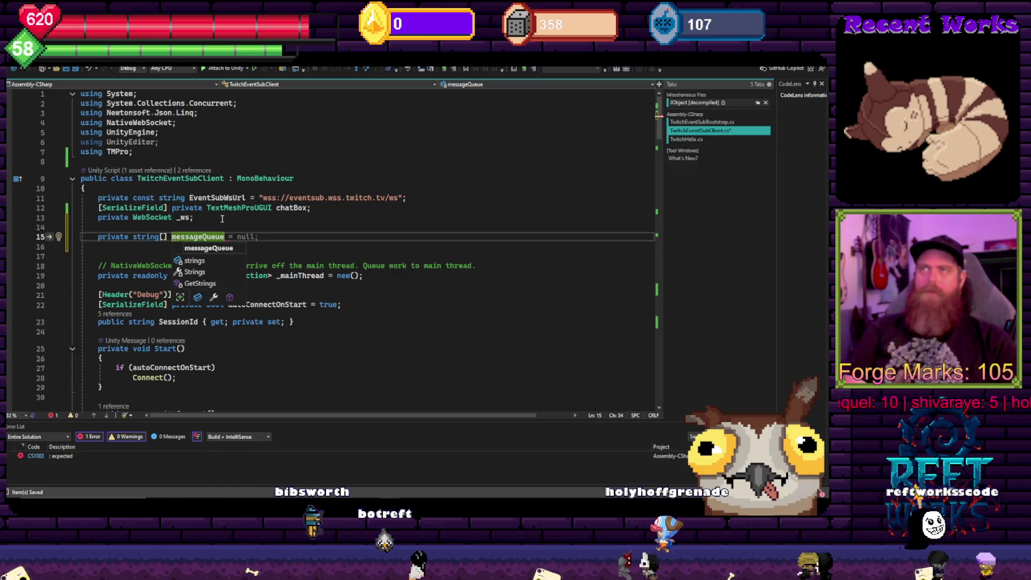
{"action": "type", "text": " ="}
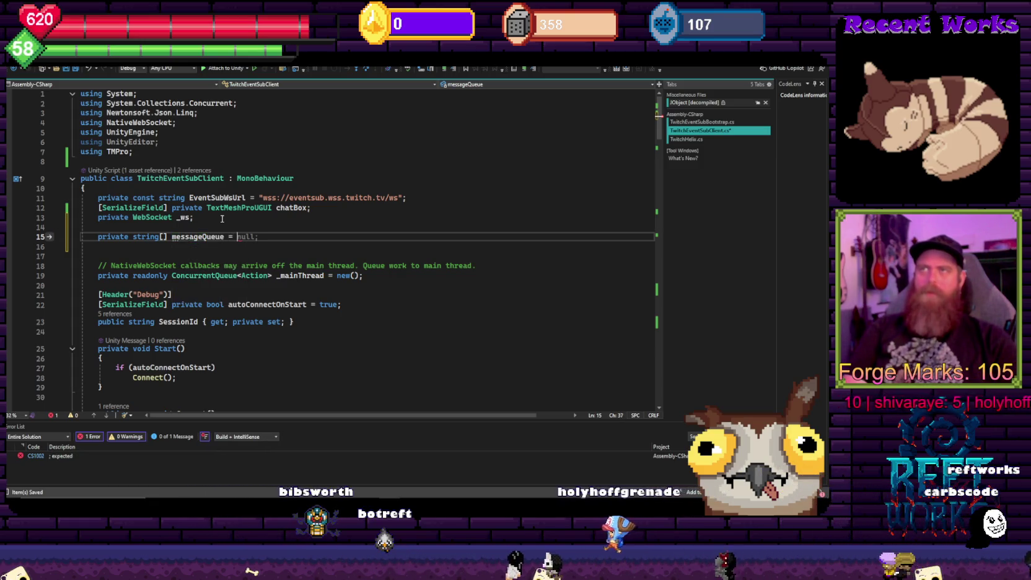
{"action": "key", "text": "Up"}
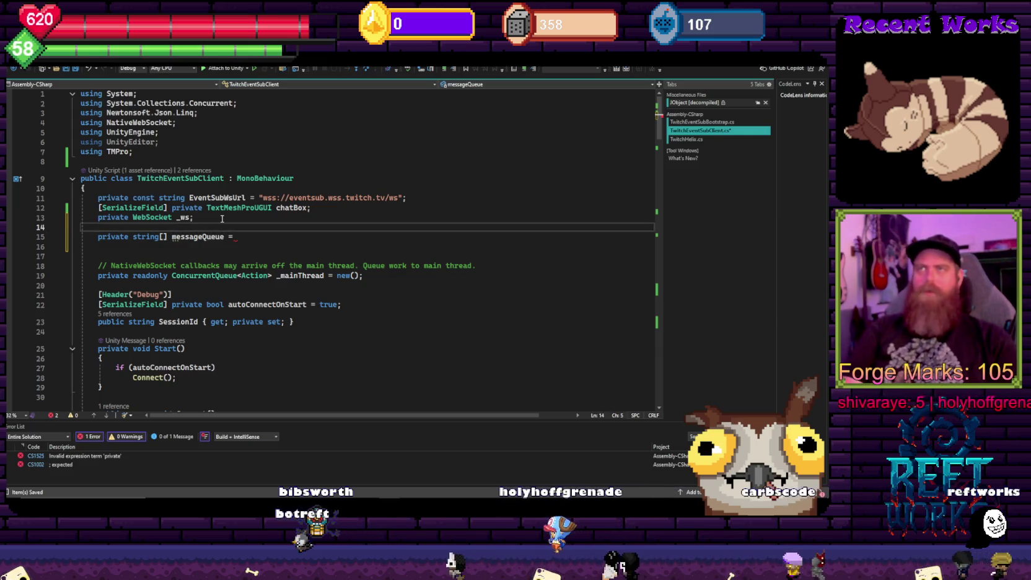
{"action": "type", "text": "publi"}
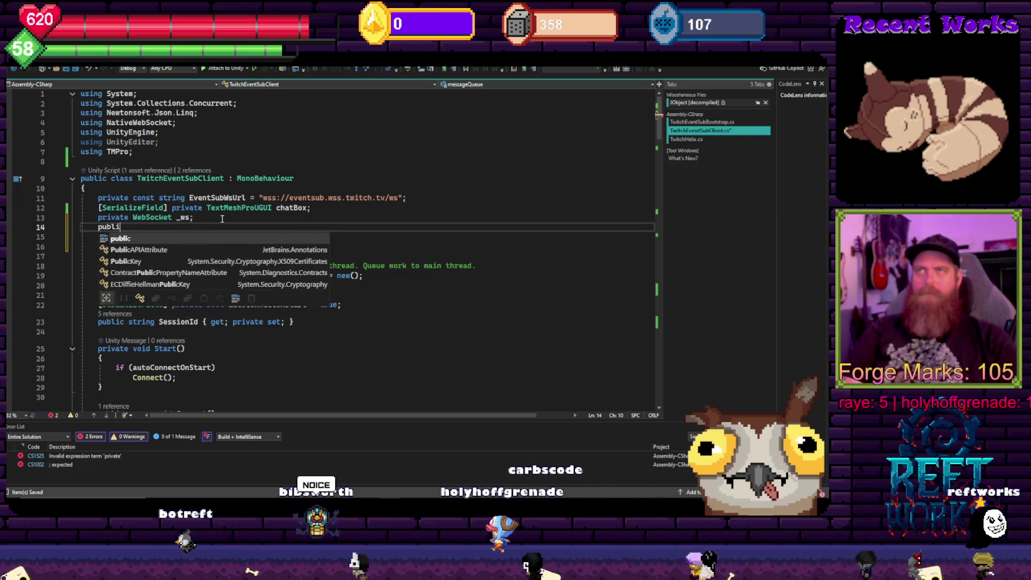
{"action": "type", "text": "c int "}
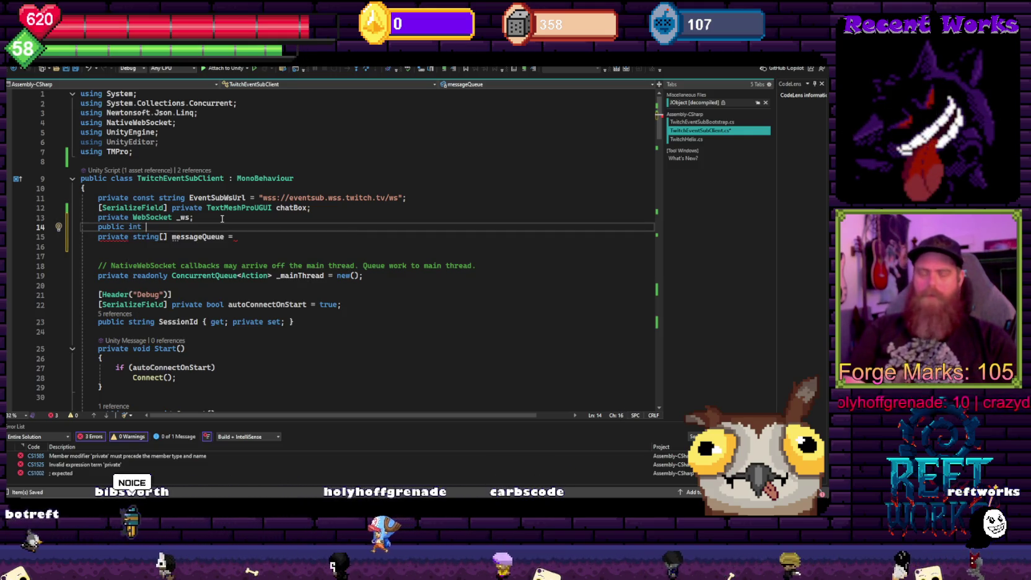
{"action": "type", "text": "ma"}
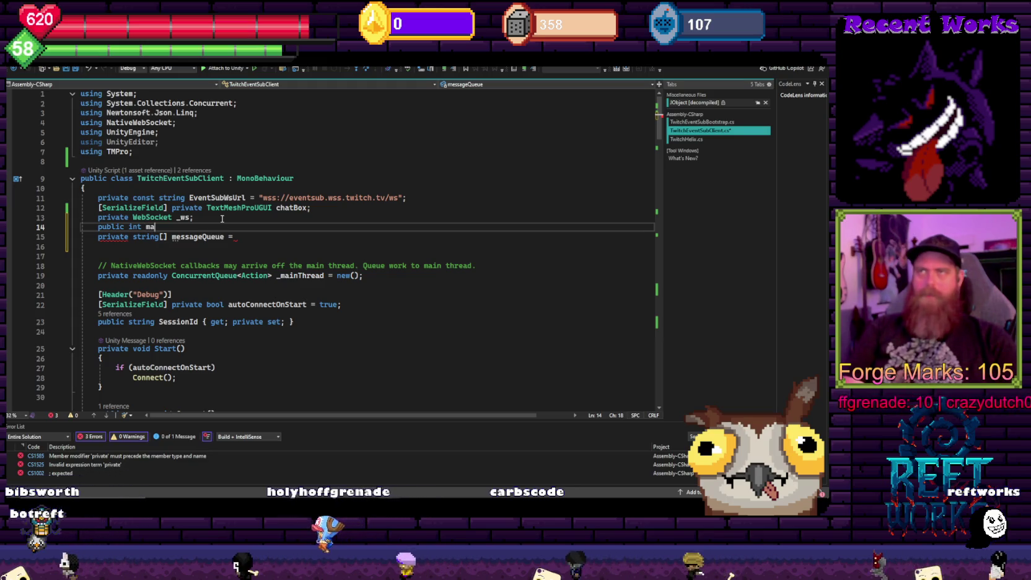
{"action": "type", "text": "xMessage"}
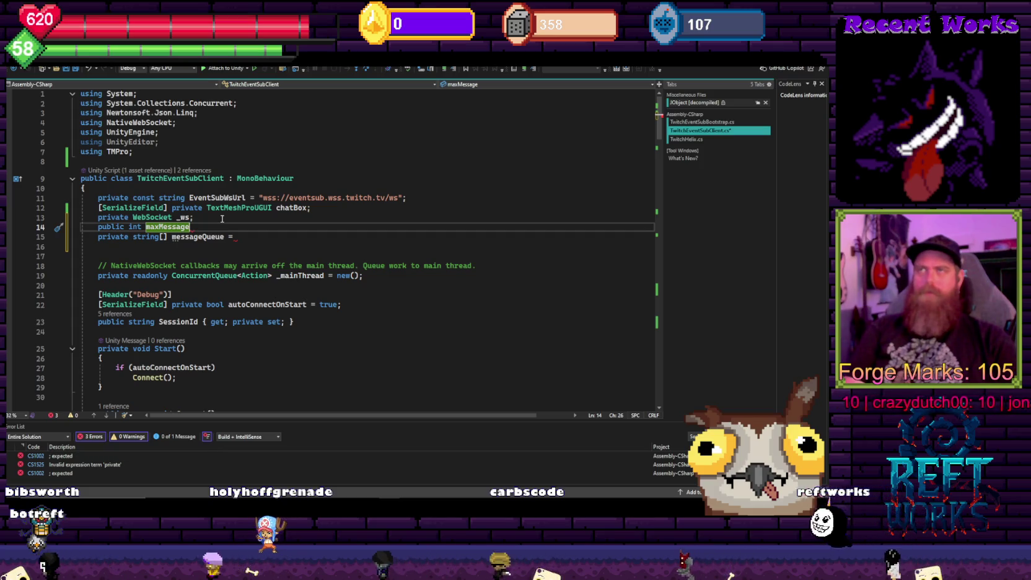
{"action": "type", "text": "ToDisplay = 10;"}
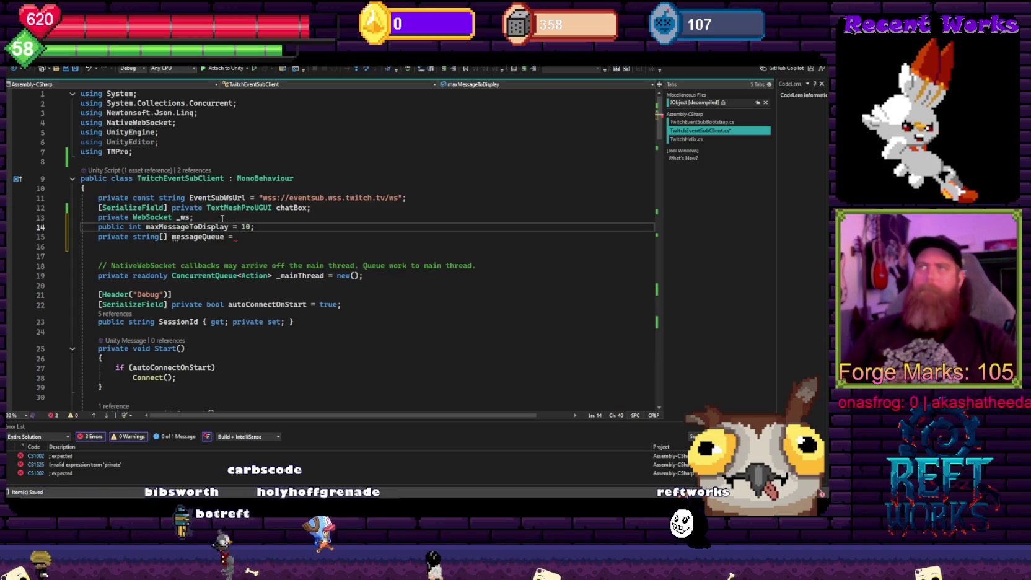
{"action": "key", "text": "ctrl+shift+Left"}
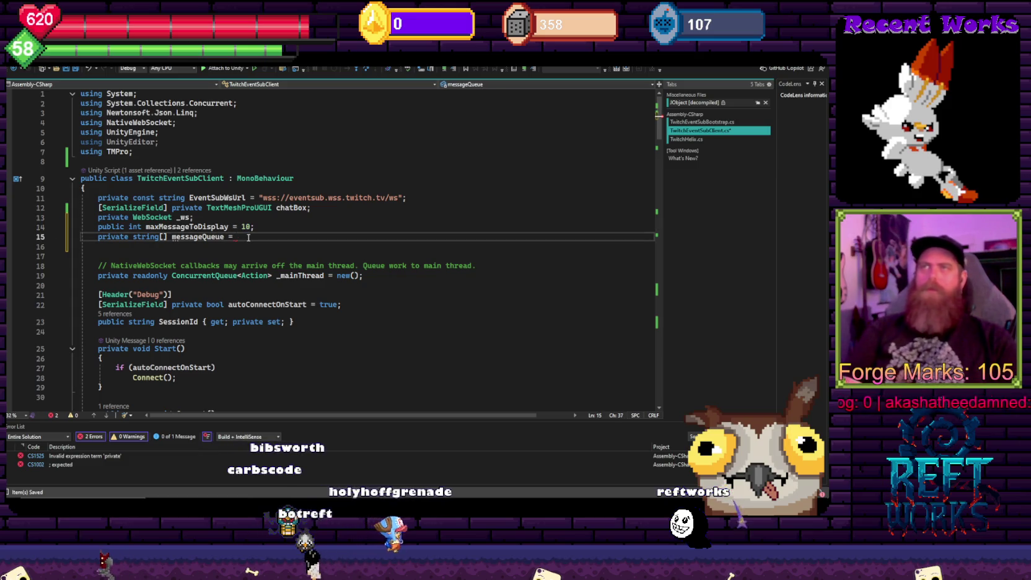
{"action": "type", "text": "new string"}
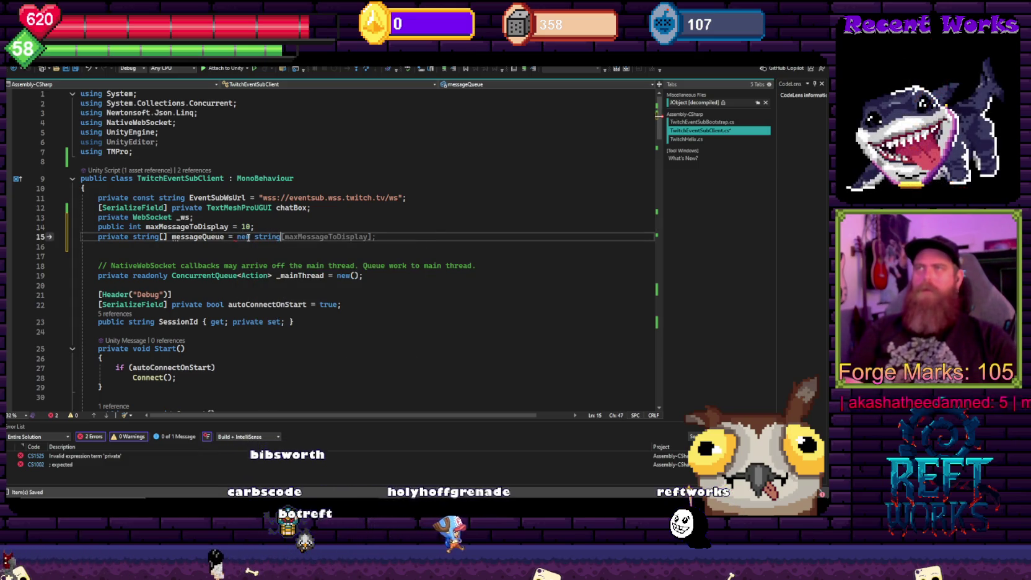
{"action": "type", "text": "[10];"}
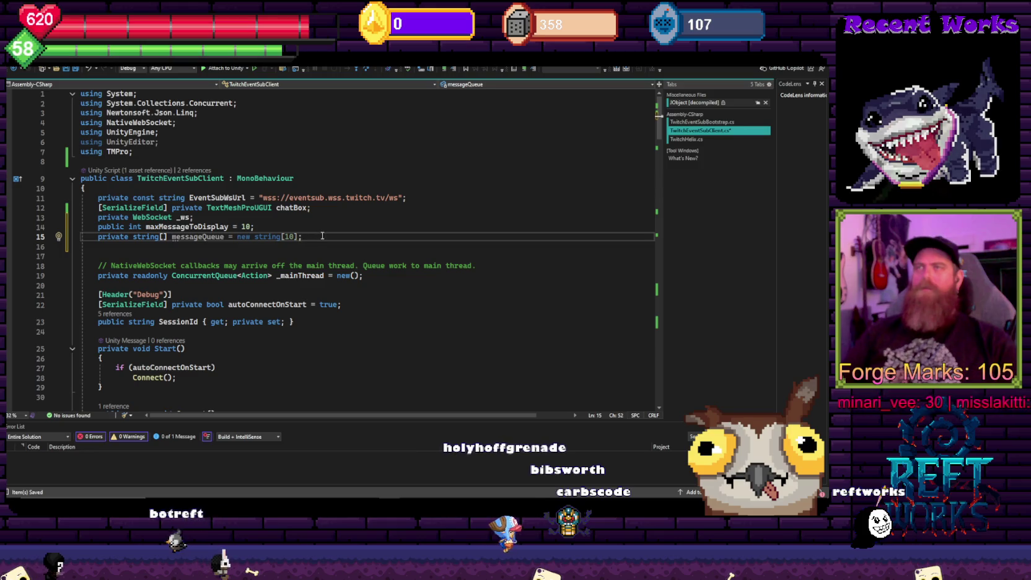
{"action": "left_click_drag", "start_coordinate": [302, 236], "coordinate": [101, 237]}
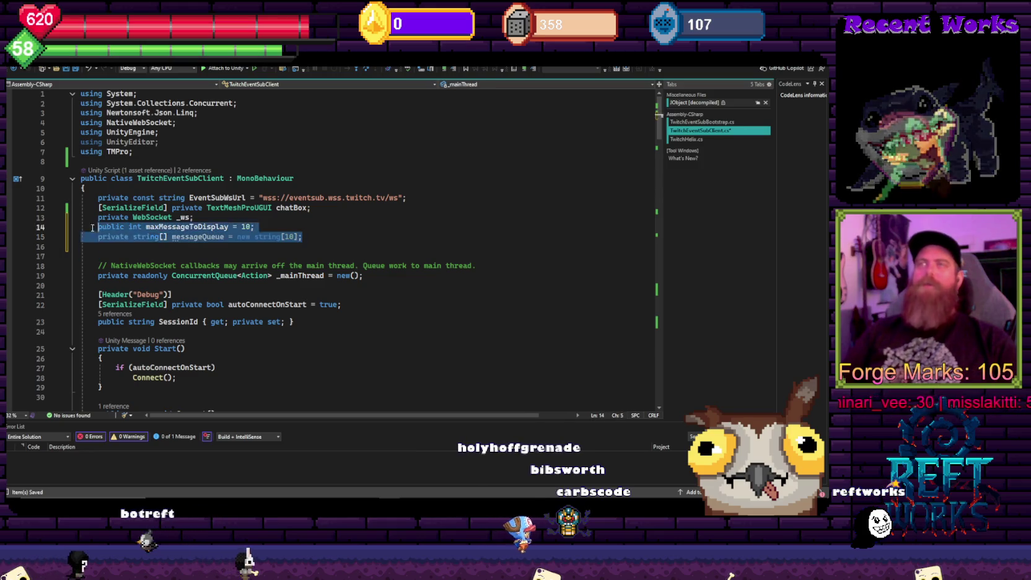
{"action": "left_click", "coordinate": [307, 227]}
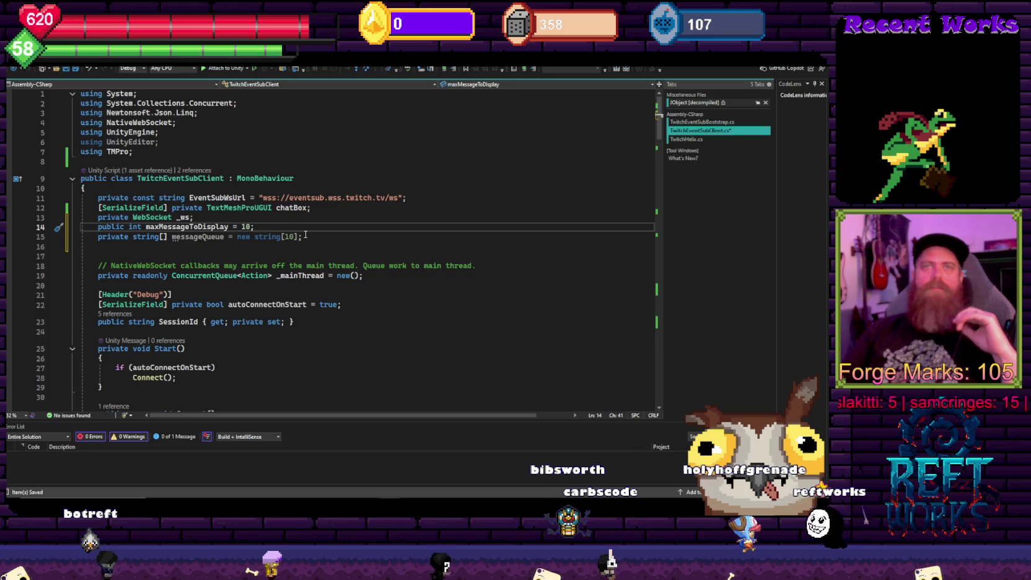
Scroll down to DisplayChatMessage and place the caret at the start of its body
{"action": "left_click_drag", "start_coordinate": [345, 237], "coordinate": [240, 238]}
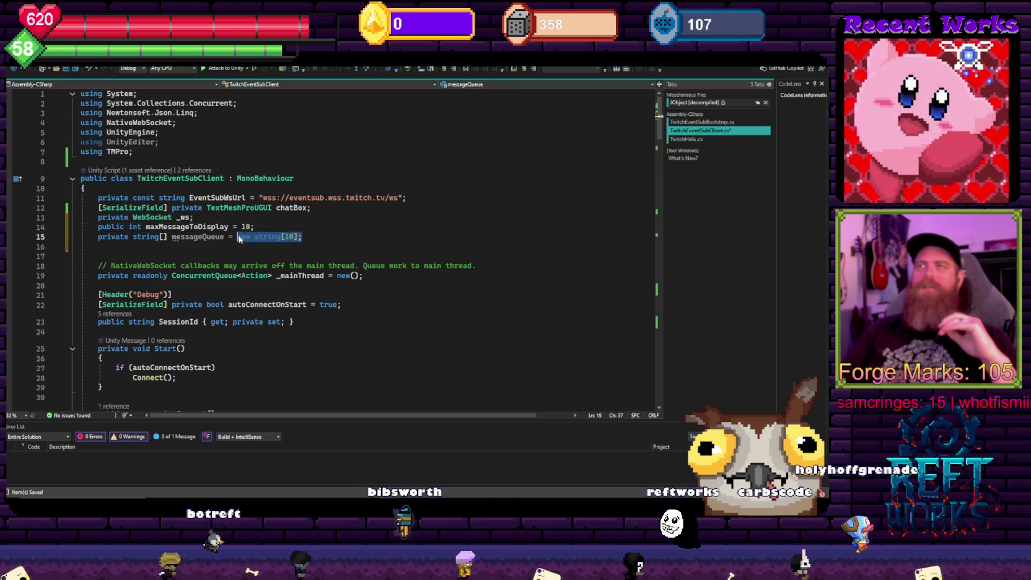
{"action": "left_click", "coordinate": [290, 236]}
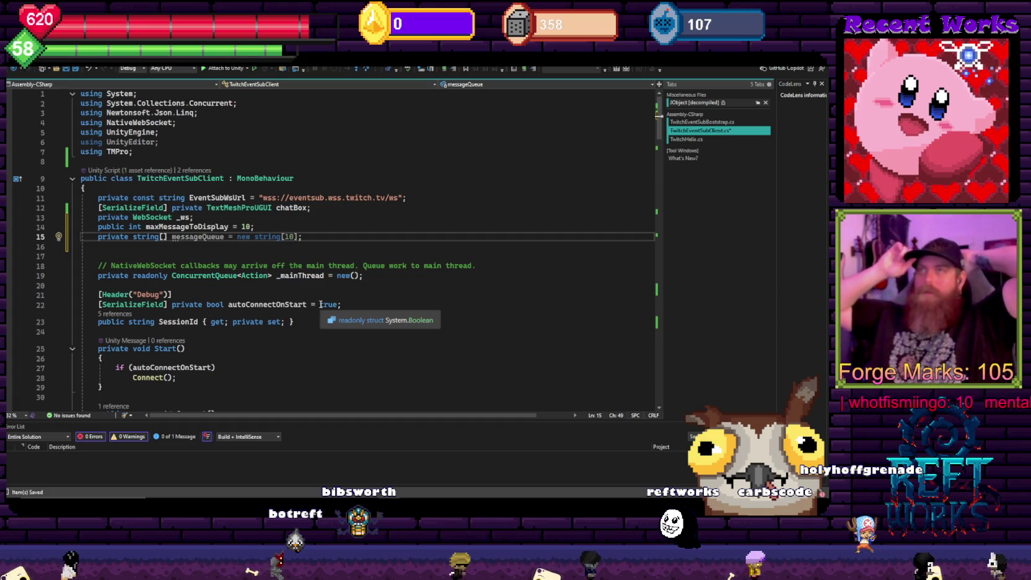
{"action": "scroll", "coordinate": [321, 278], "scroll_direction": "down", "scroll_amount": 3}
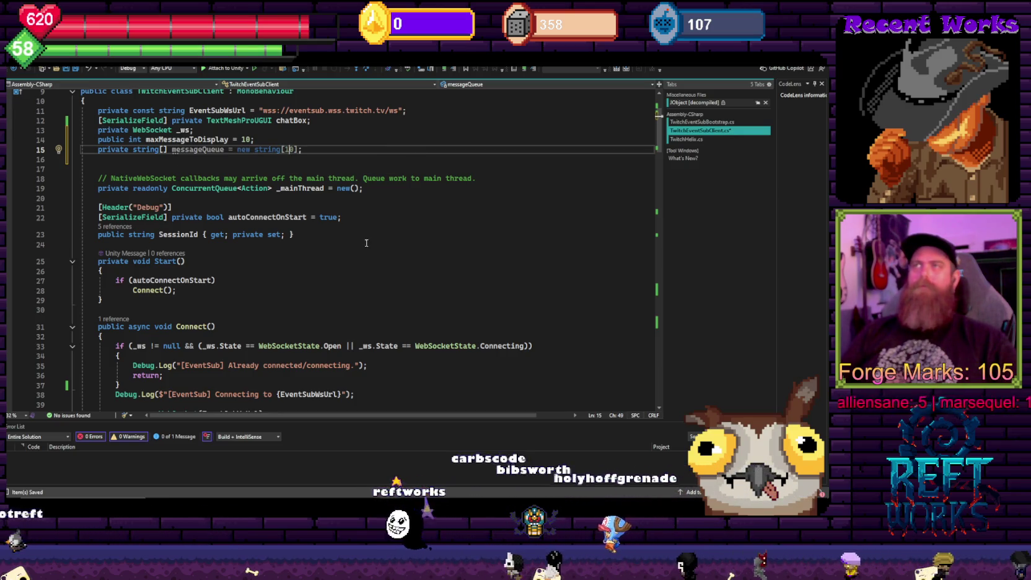
{"action": "key", "text": "Down"}
{"action": "key", "text": "Down"}
{"action": "key", "text": "Down"}
{"action": "left_click", "coordinate": [212, 149]}
{"action": "scroll", "coordinate": [308, 235], "scroll_direction": "down", "scroll_amount": 8}
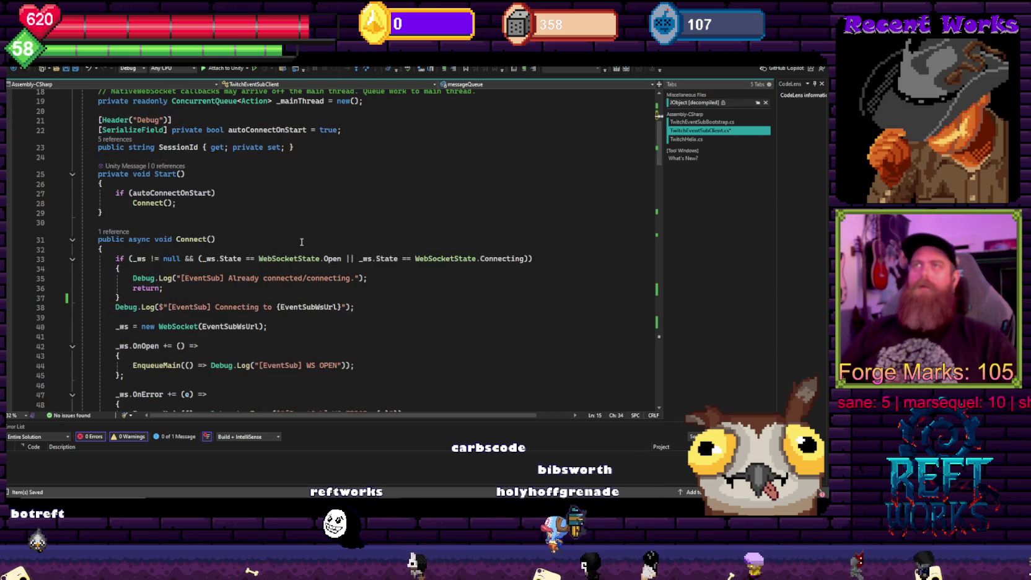
{"action": "scroll", "coordinate": [308, 234], "scroll_direction": "down", "scroll_amount": 10}
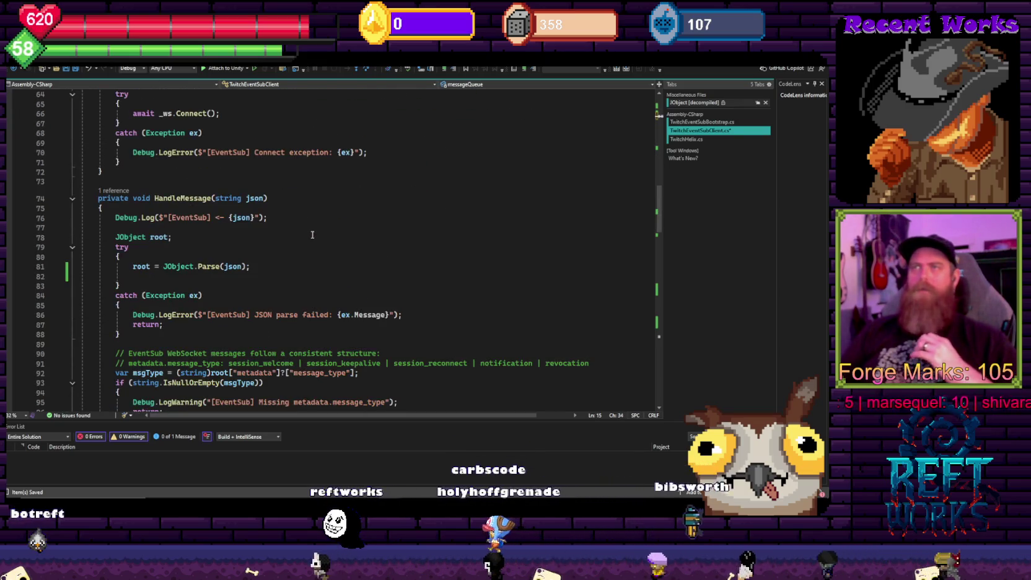
{"action": "scroll", "coordinate": [315, 239], "scroll_direction": "down", "scroll_amount": 5}
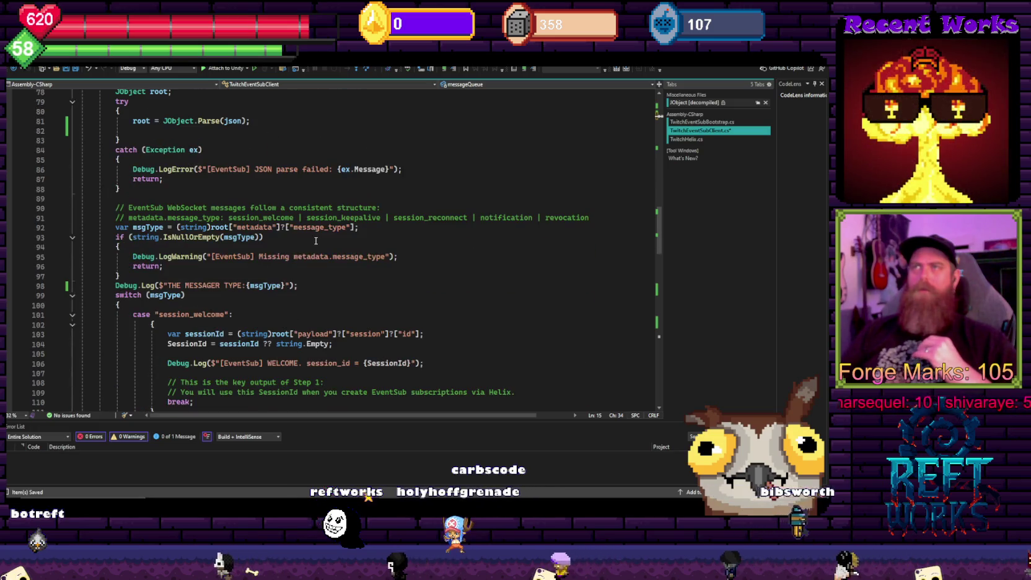
{"action": "scroll", "coordinate": [315, 241], "scroll_direction": "down", "scroll_amount": 20}
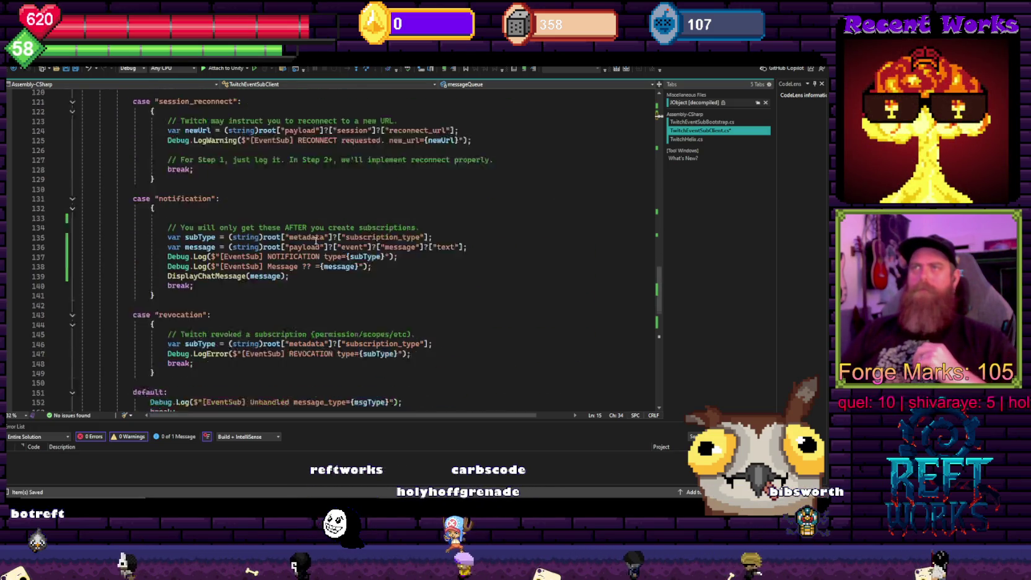
{"action": "left_click", "coordinate": [242, 264]}
{"action": "left_click", "coordinate": [242, 255]}
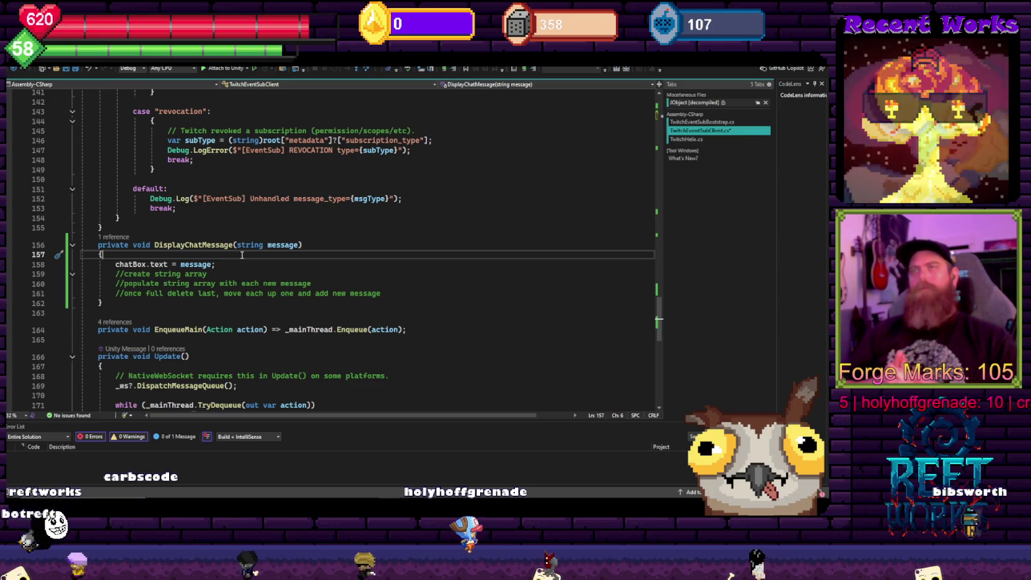
Begin an if statement testing messageQueue above the chatBox.text assignment in DisplayChatMessage
{"action": "key", "text": "Return"}
{"action": "type", "text": "if ("}
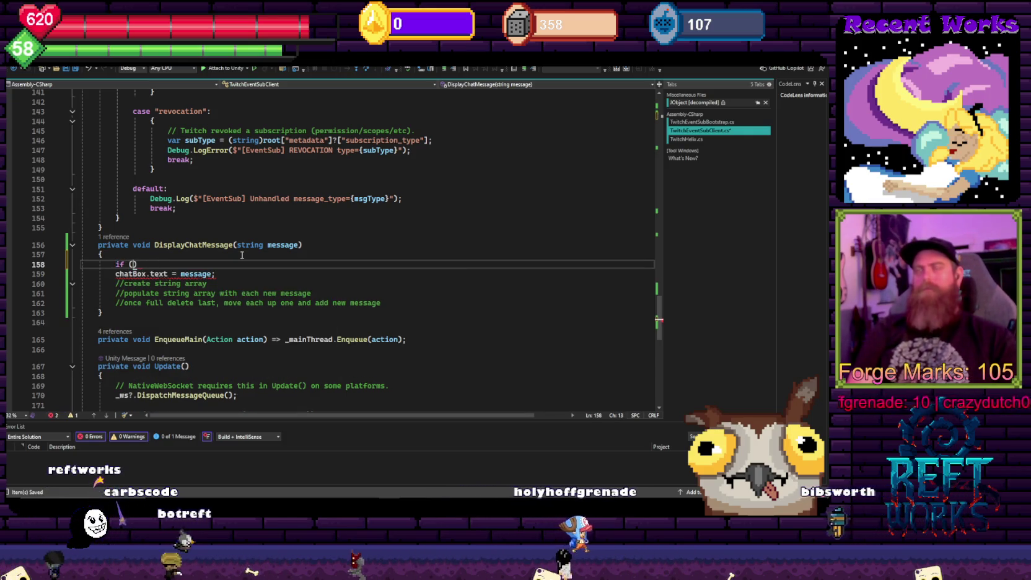
{"action": "type", "text": "message"}
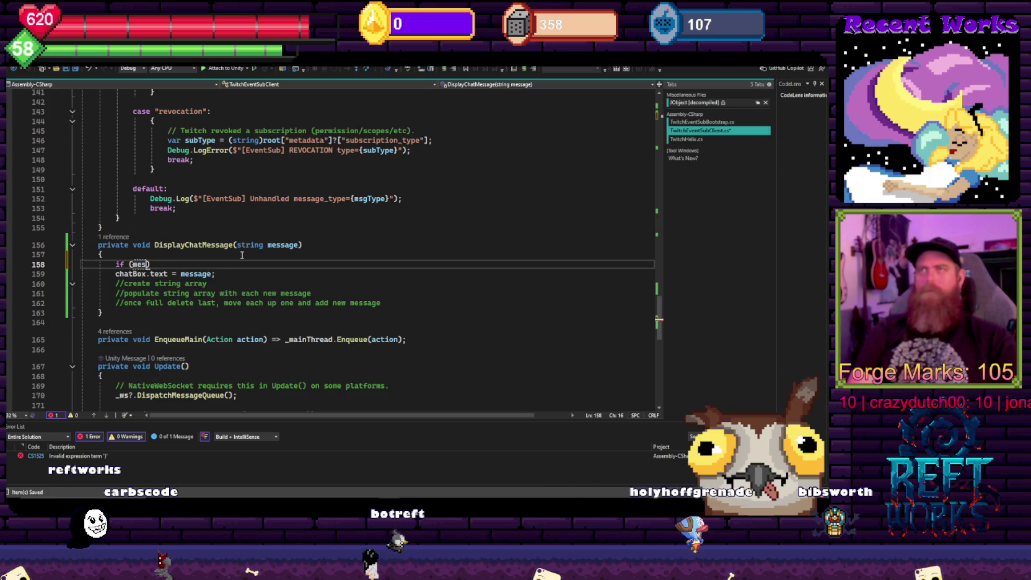
{"action": "type", "text": "sageQueue."}
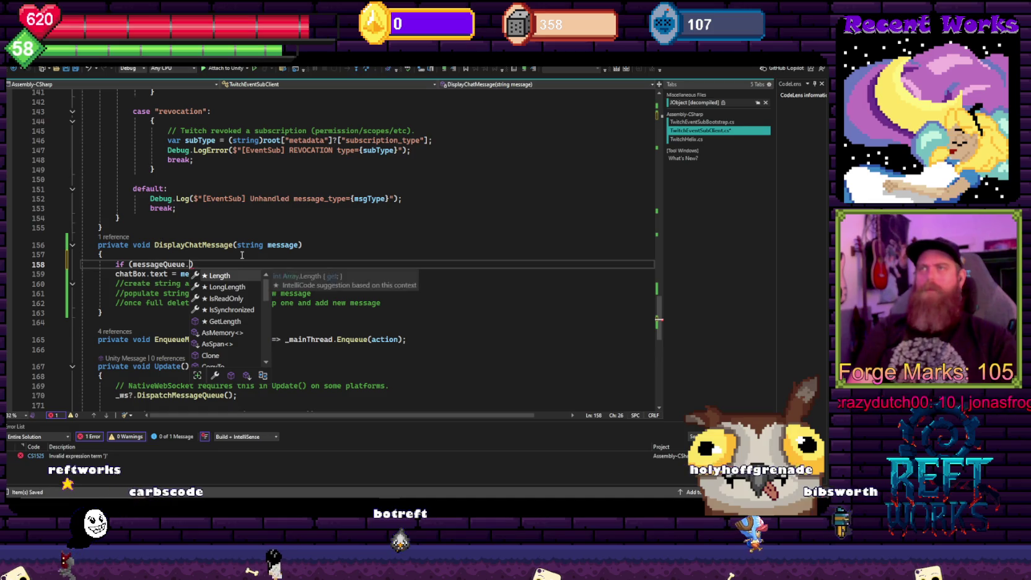
{"action": "type", "text": "fin"}
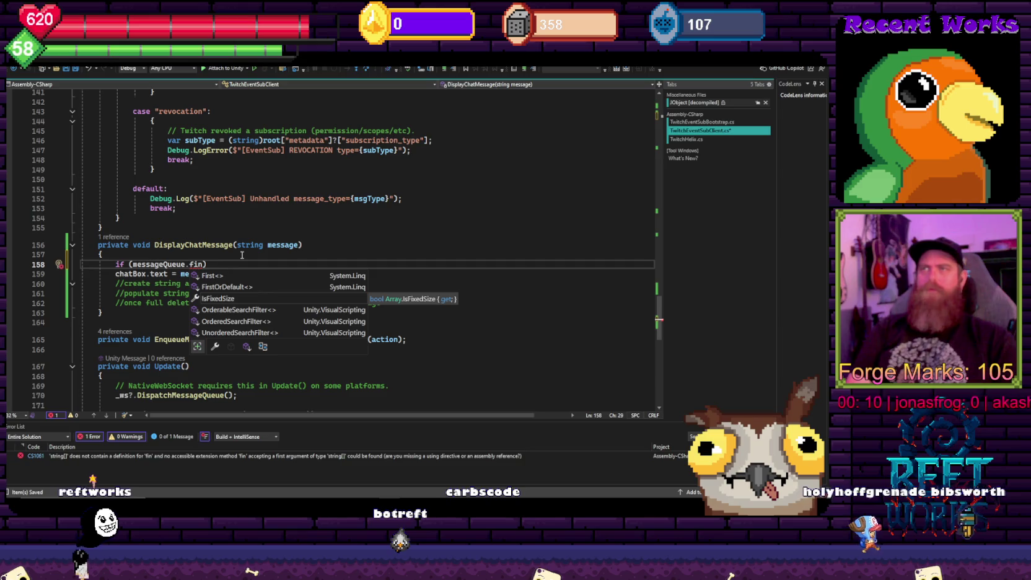
{"action": "key", "text": "Up"}
{"action": "key", "text": "Tab"}
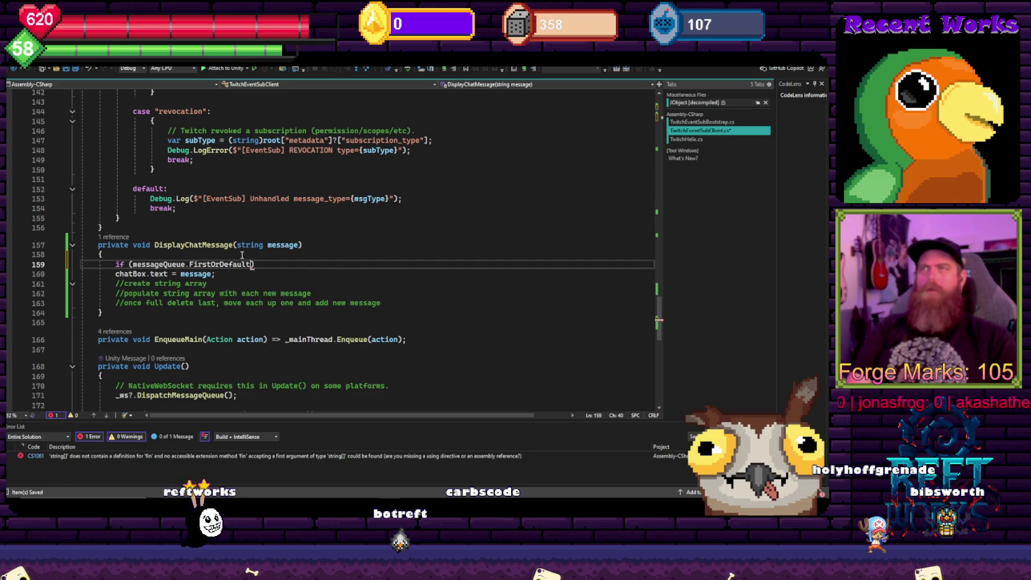
{"action": "mouse_move", "coordinate": [217, 264]}
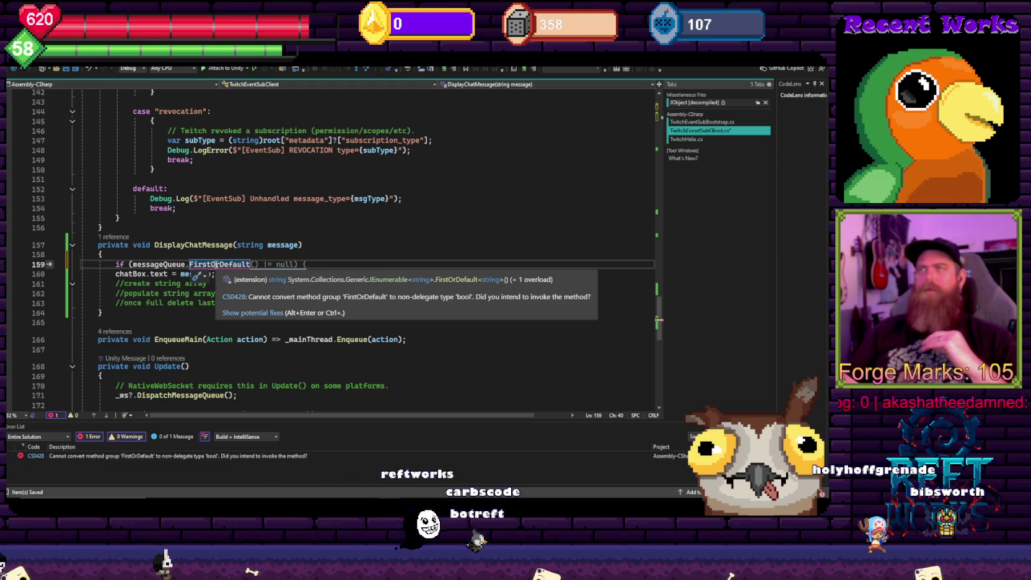
{"action": "type", "text": "("}
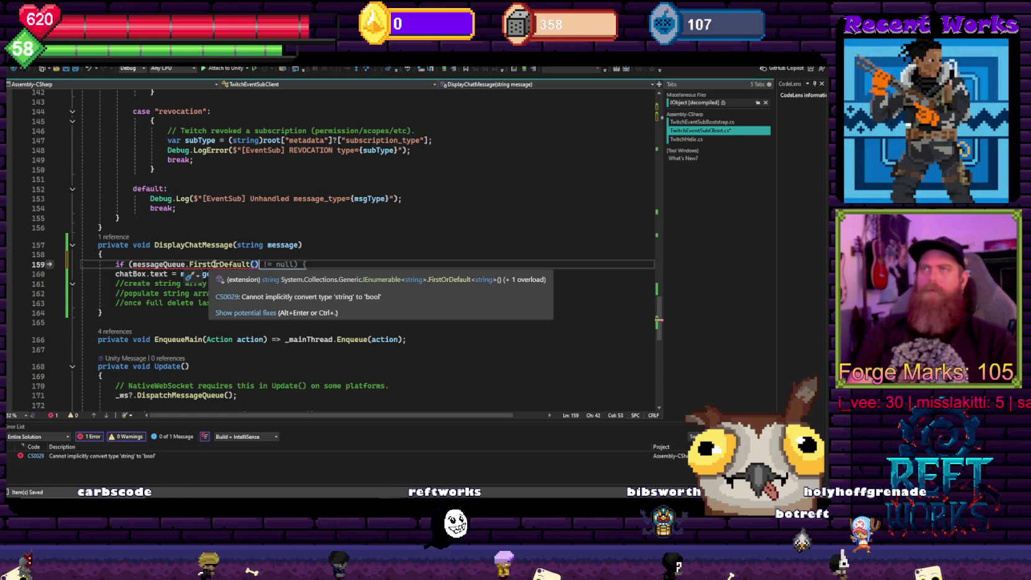
{"action": "key", "text": "BackSpace"}
{"action": "key", "text": "BackSpace"}
{"action": "key", "text": "BackSpace"}
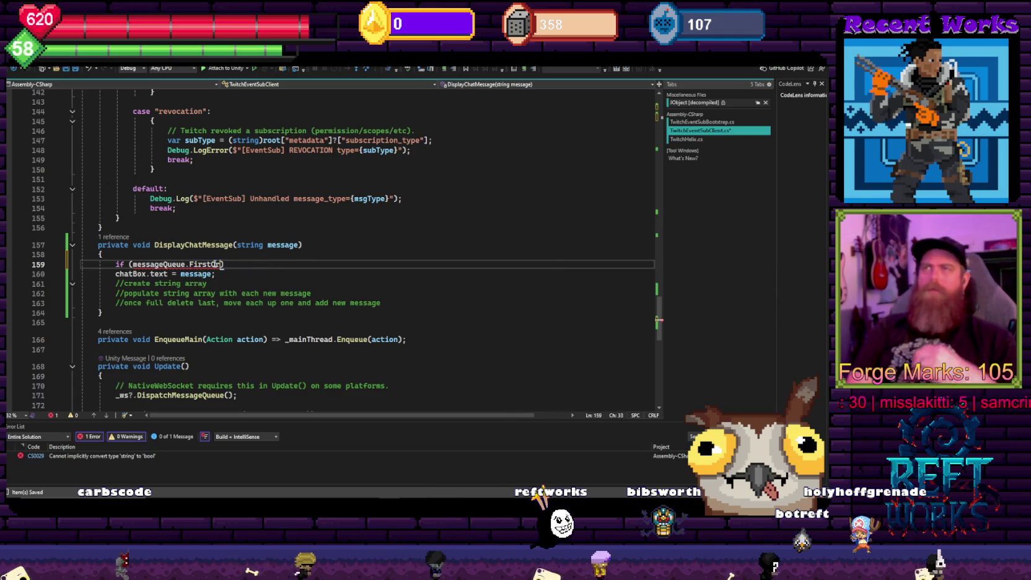
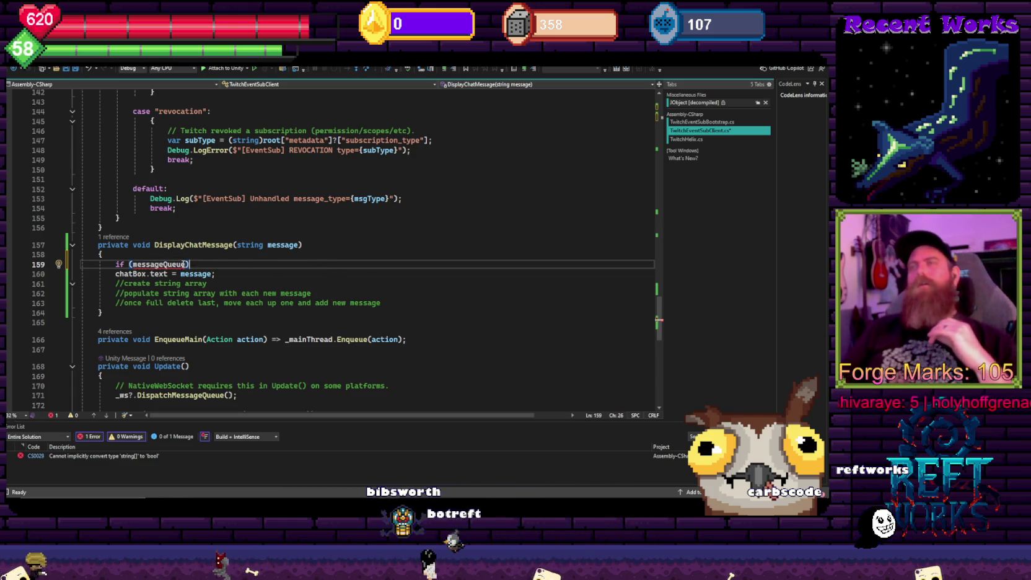
Change the DisplayChatMessage condition to if (!messageQueue.Contains(message))
{"action": "mouse_move", "coordinate": [302, 339]}
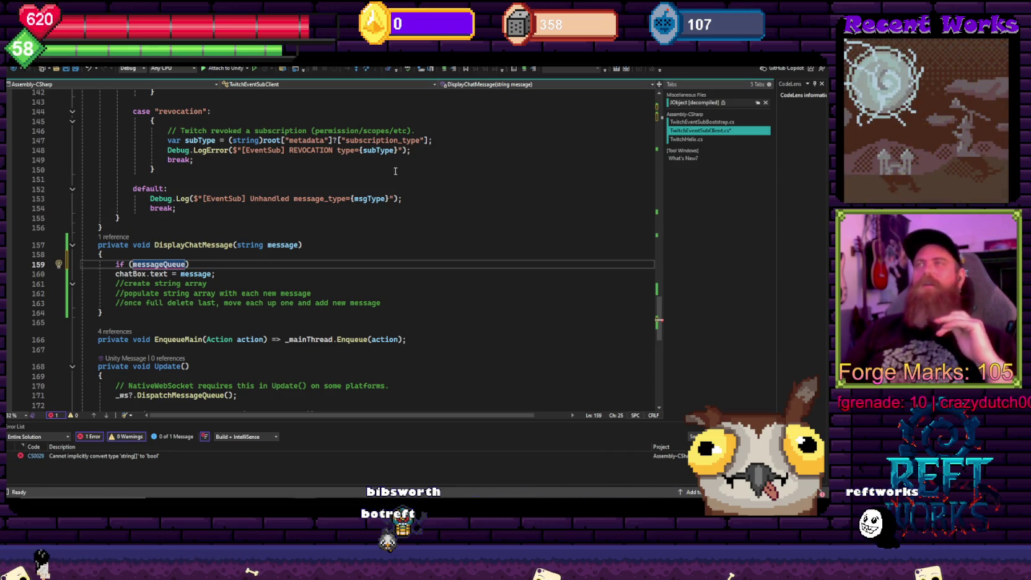
{"action": "left_click", "coordinate": [362, 232]}
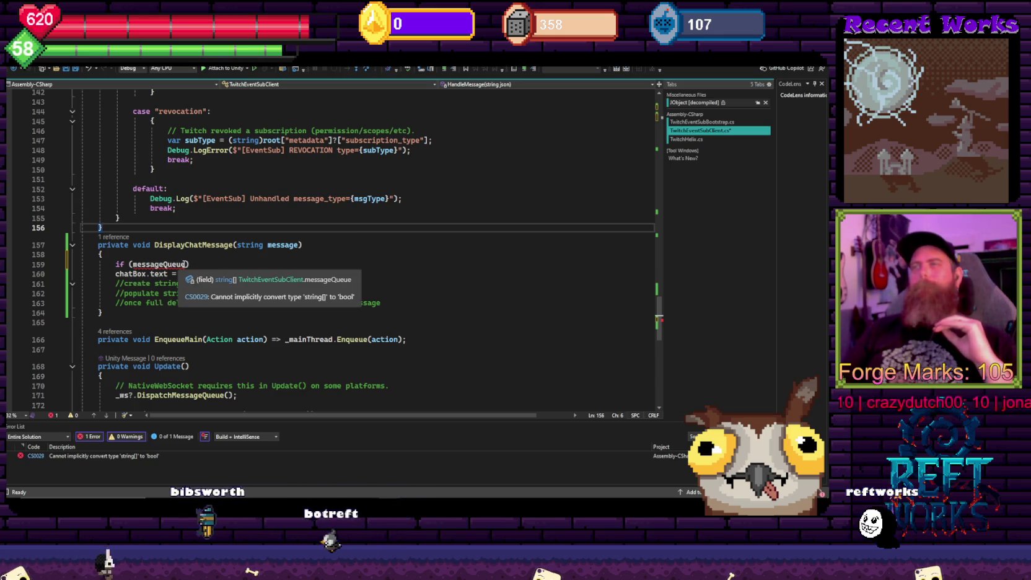
{"action": "left_click", "coordinate": [185, 265]}
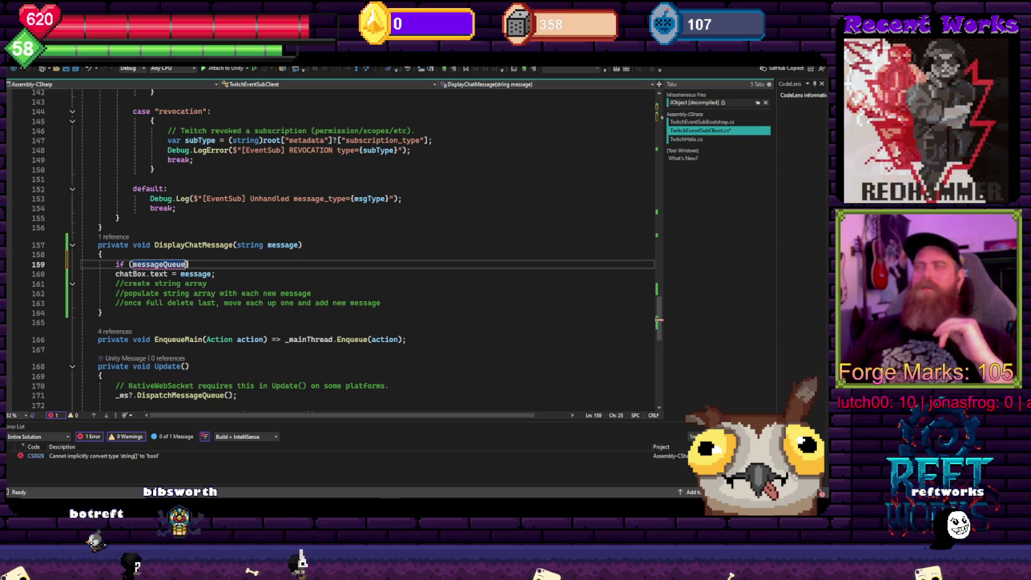
{"action": "type", "text": "."}
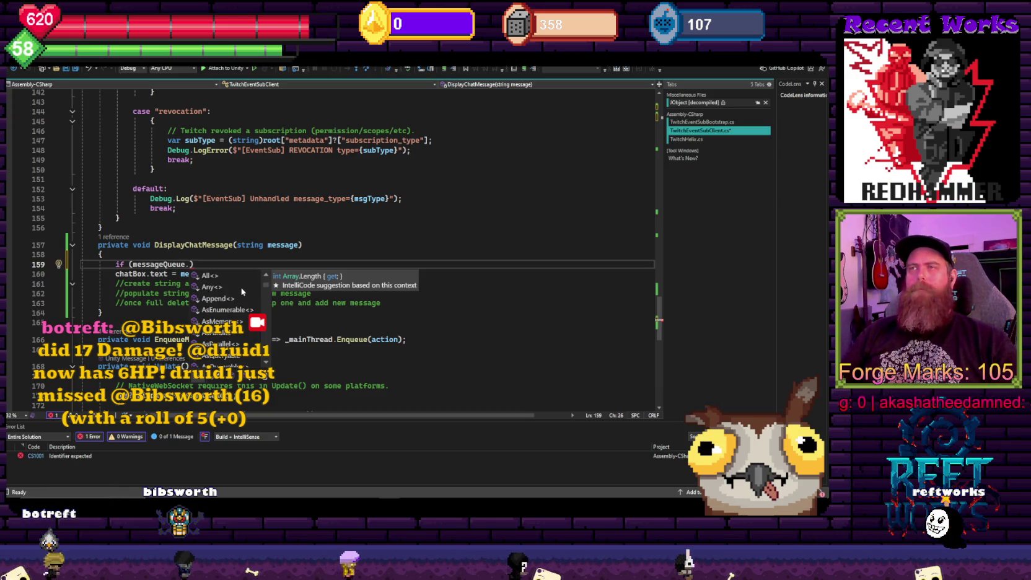
{"action": "scroll", "coordinate": [242, 291], "scroll_direction": "up", "scroll_amount": 2}
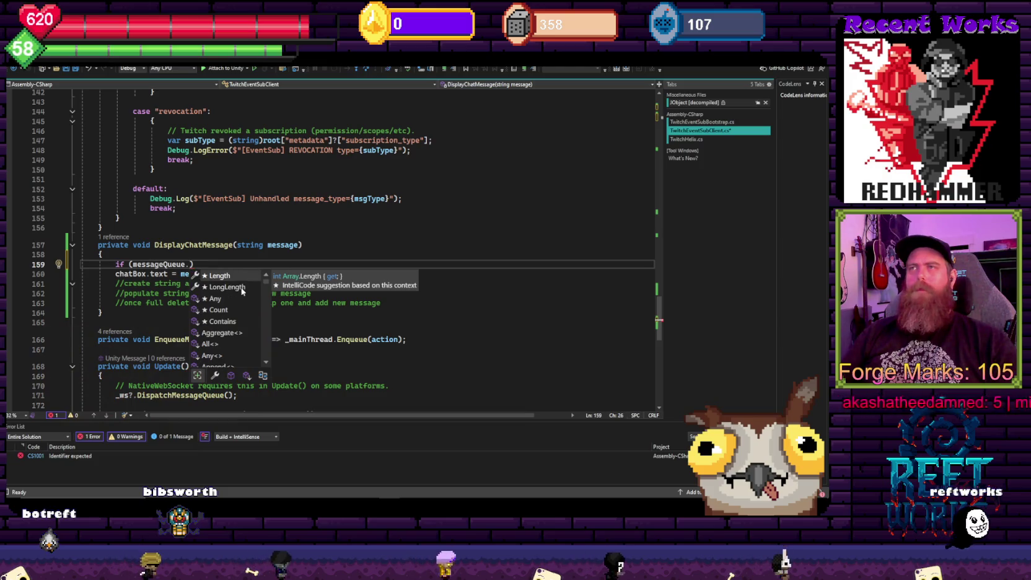
{"action": "left_click", "coordinate": [226, 320]}
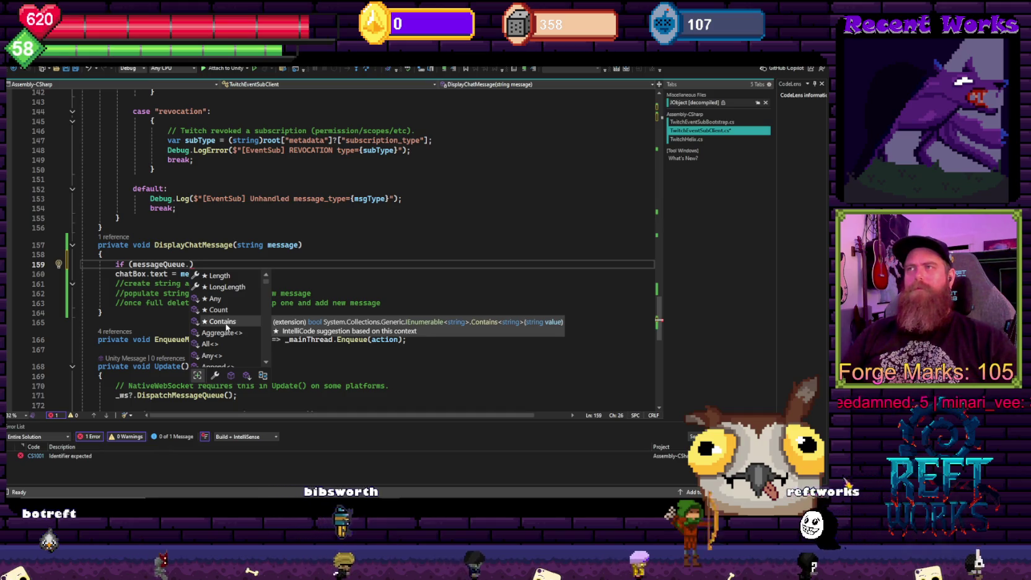
{"action": "double_click", "coordinate": [227, 326]}
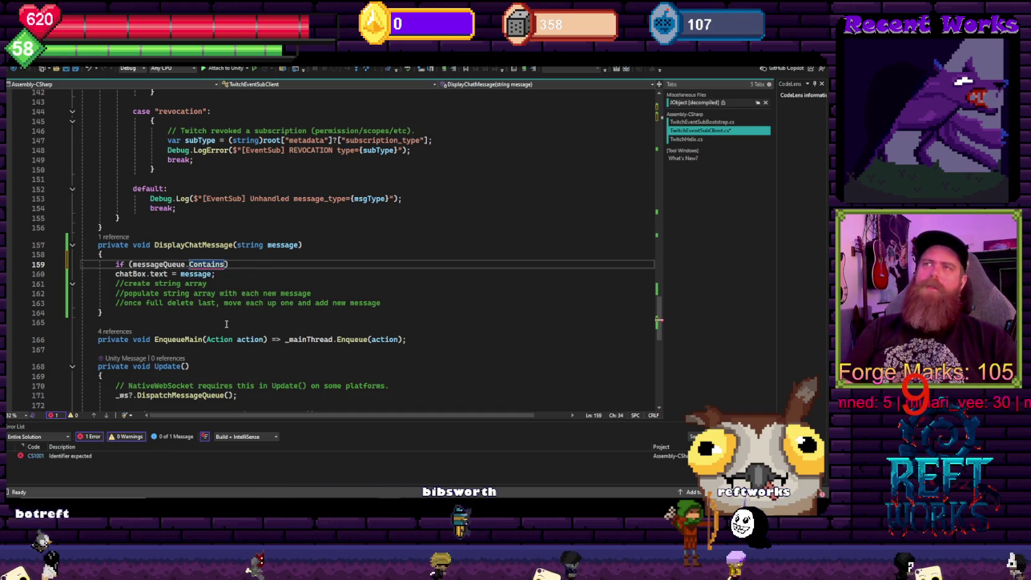
{"action": "type", "text": "(message"}
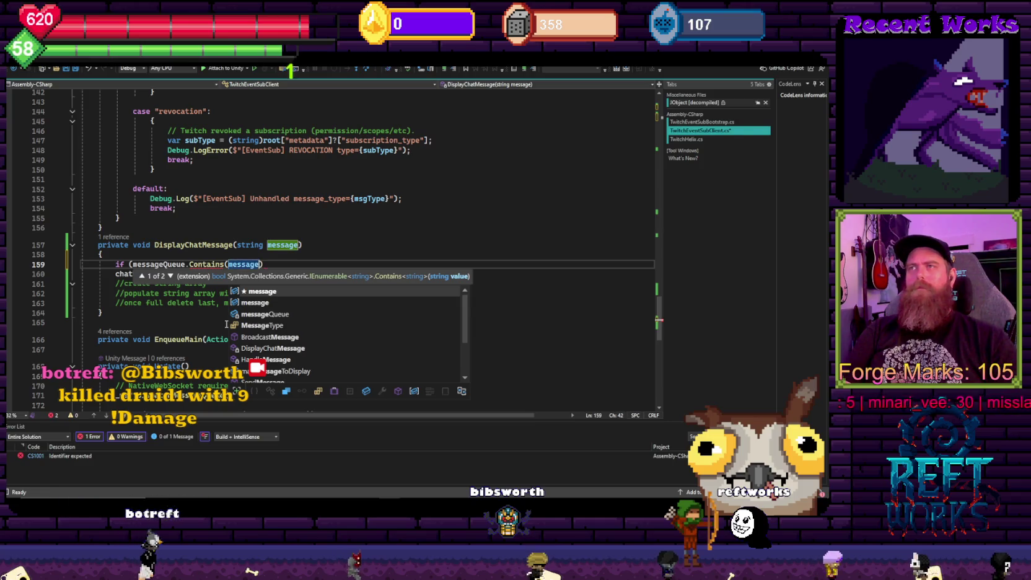
{"action": "type", "text": ")"}
{"action": "left_click", "coordinate": [130, 264]}
{"action": "type", "text": "!"}
{"action": "left_click", "coordinate": [281, 262]}
{"action": "type", "text": ")"}
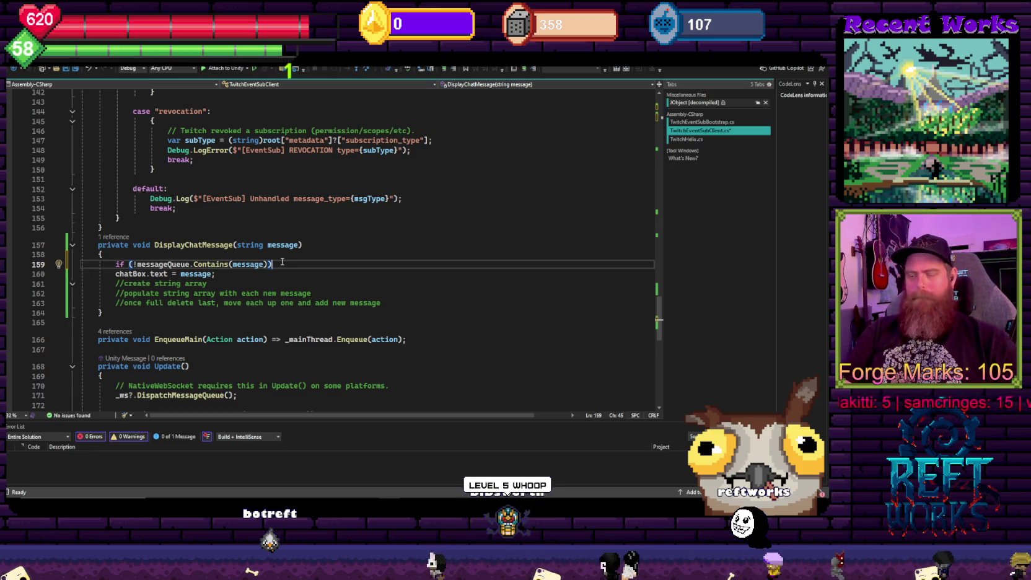
Give the if statement a braced body starting with a messageQueue line
{"action": "key", "text": "Return"}
{"action": "type", "text": "{"}
{"action": "key", "text": "Return"}
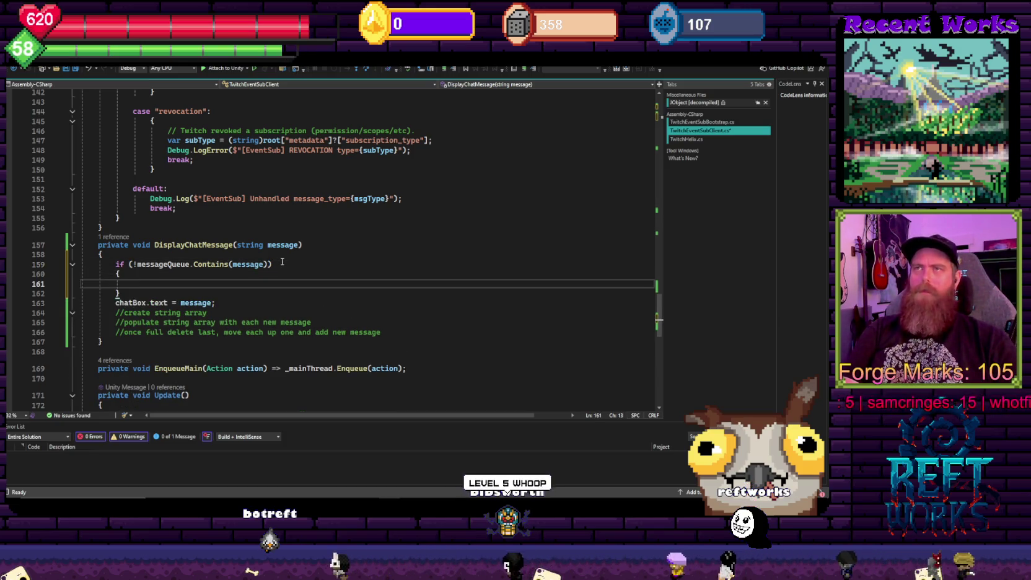
{"action": "type", "text": "messageQueue"}
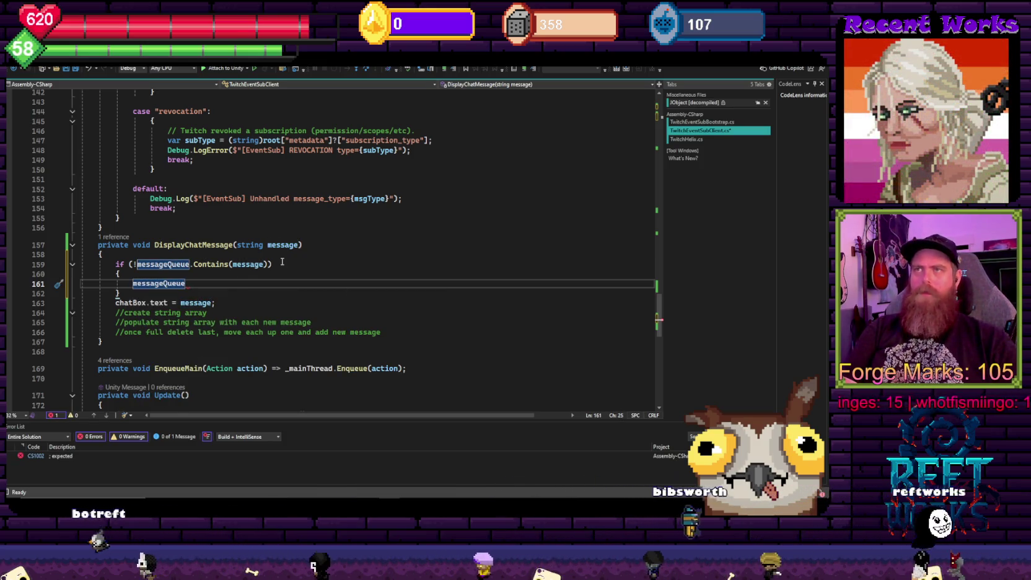
Wrap the if block in a for loop over message.Length and select the block
{"action": "key", "text": "Up"}
{"action": "key", "text": "Up"}
{"action": "key", "text": "Up"}
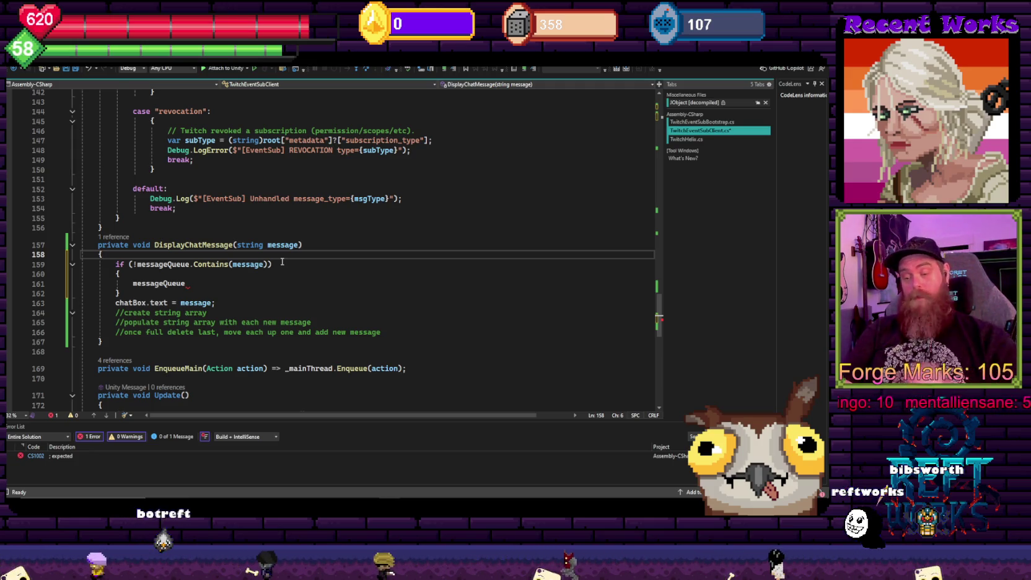
{"action": "key", "text": "Return"}
{"action": "type", "text": "for (int i = 0;"}
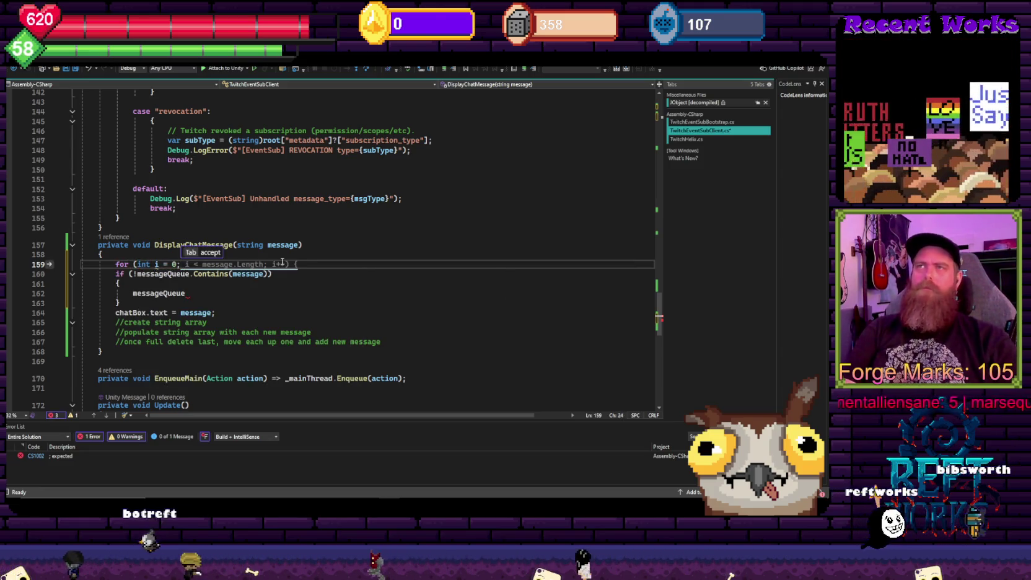
{"action": "key", "text": "Tab"}
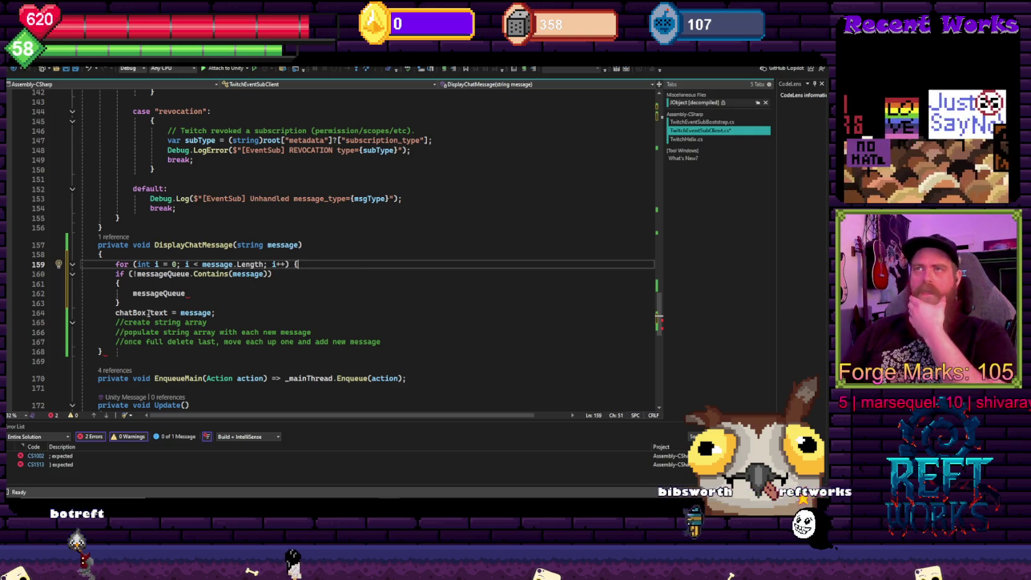
{"action": "left_click", "coordinate": [133, 295]}
{"action": "key", "text": "Down"}
{"action": "key", "text": "Return"}
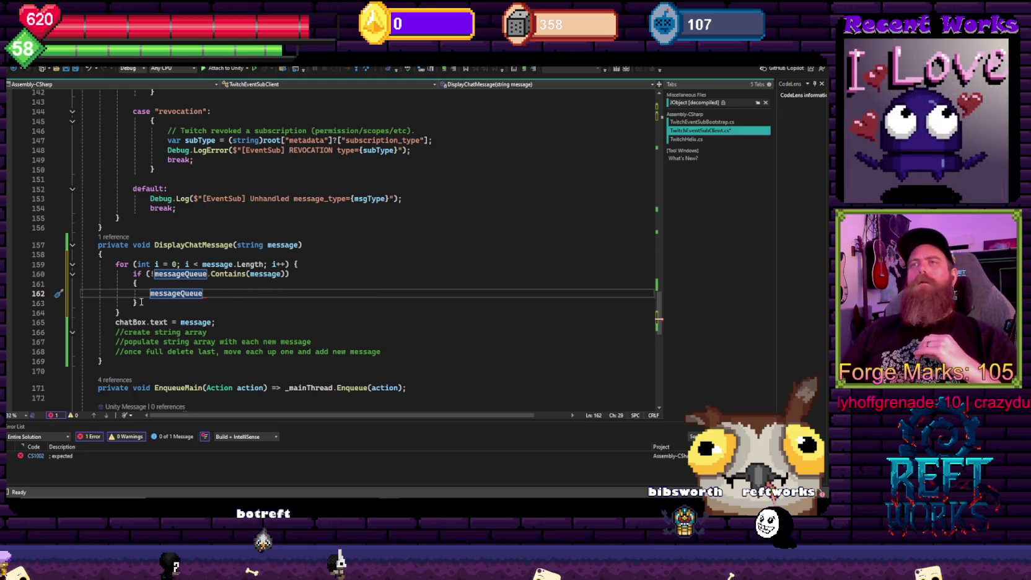
{"action": "key", "text": "shift+alt+equal"}
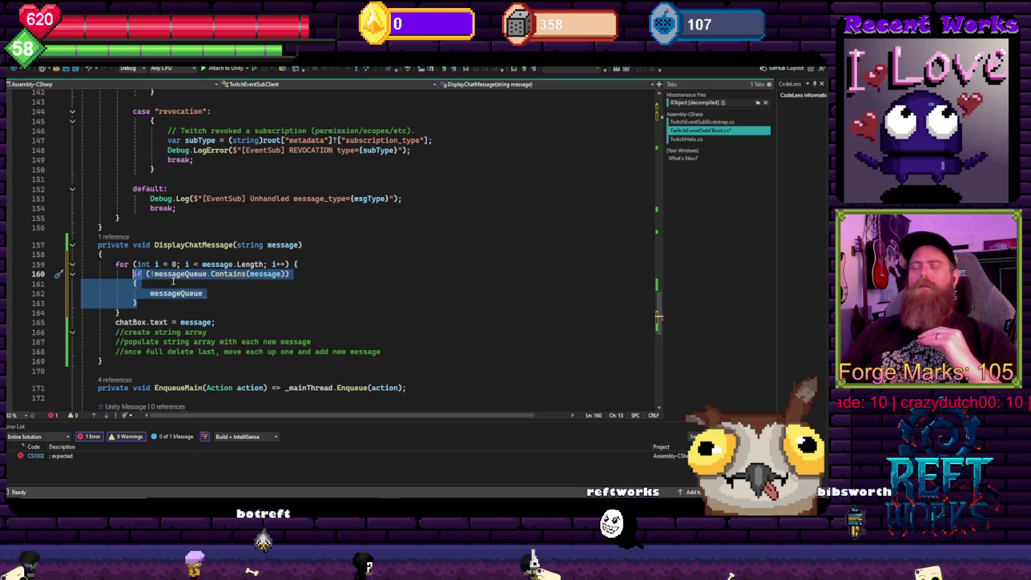
Replace the old Contains if block with an empty braced body for the for loop
{"action": "key", "text": "Delete"}
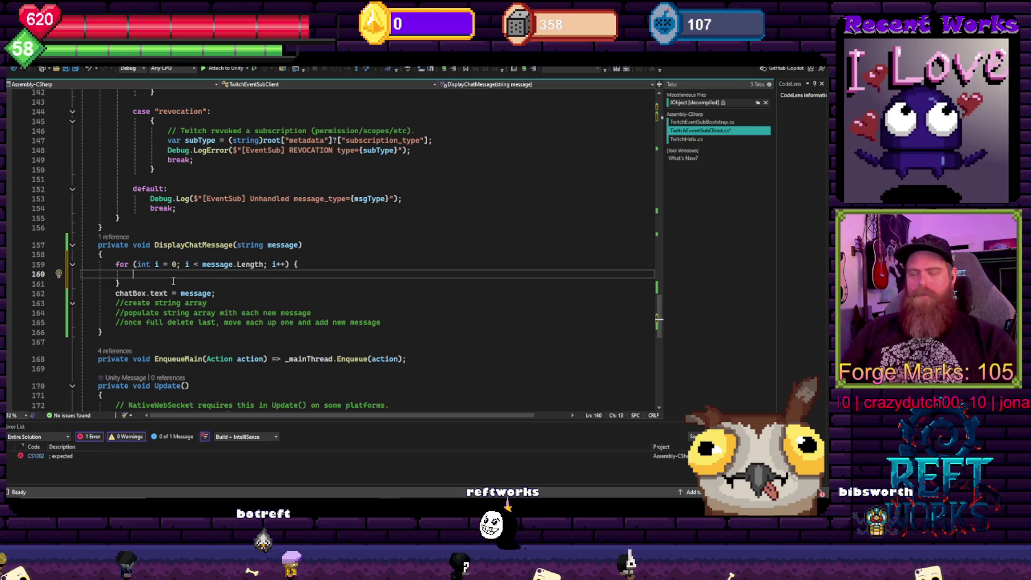
{"action": "type", "text": "{"}
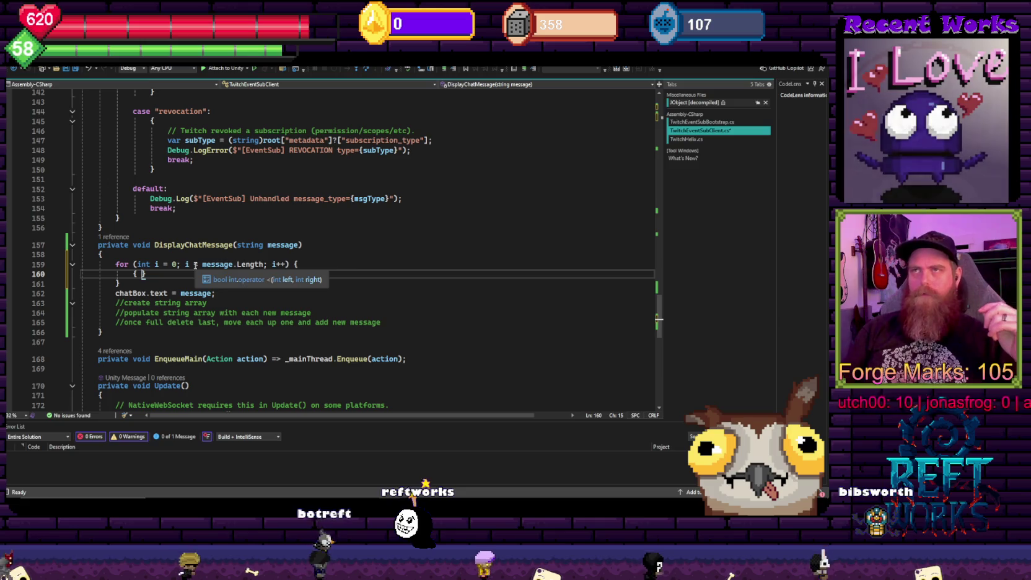
{"action": "key", "text": "Left"}
{"action": "key", "text": "Left"}
{"action": "key", "text": "BackSpace"}
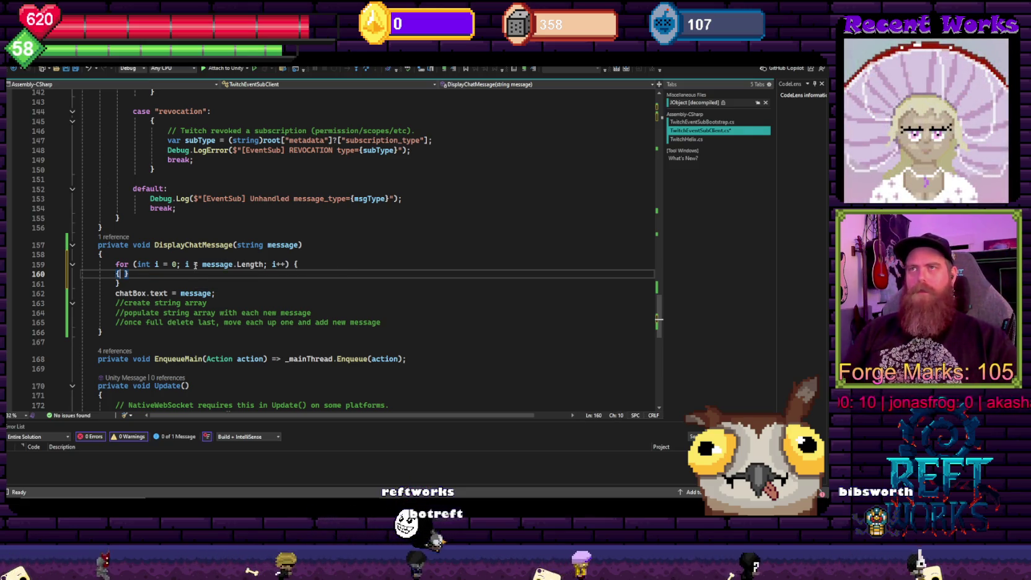
{"action": "key", "text": "Return"}
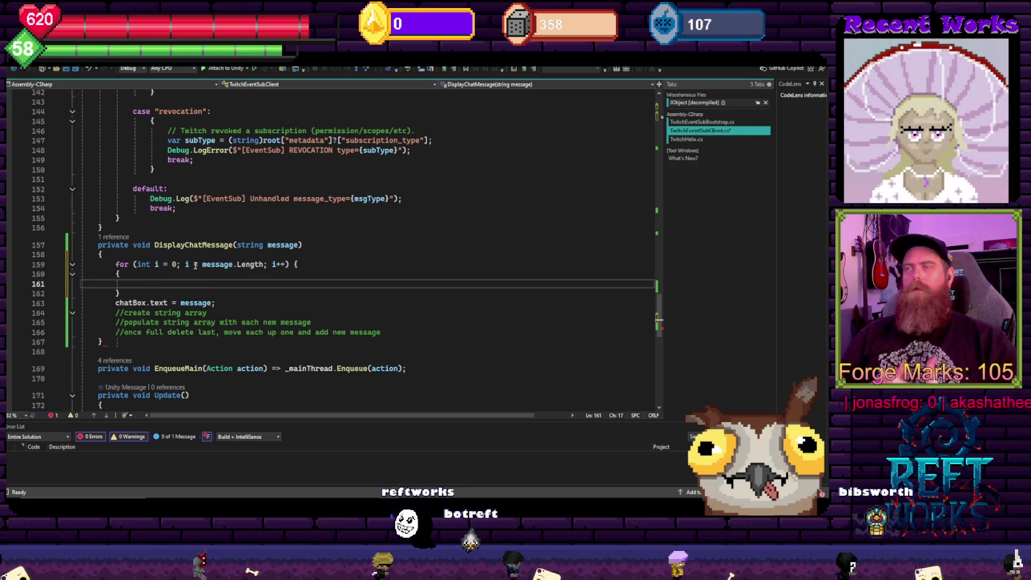
{"action": "key", "text": "Up"}
{"action": "key", "text": "Up"}
{"action": "key", "text": "End"}
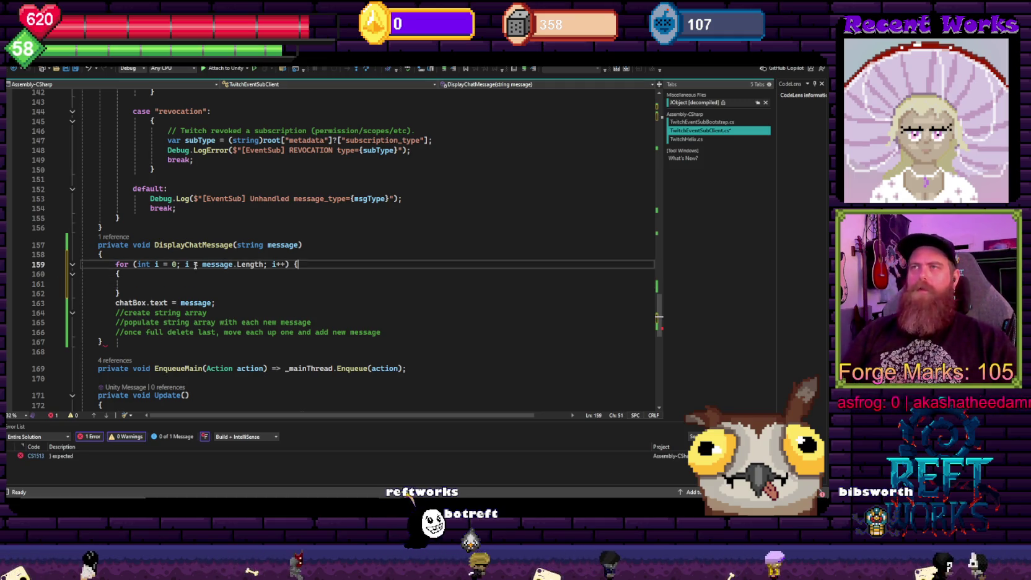
{"action": "key", "text": "BackSpace"}
{"action": "key", "text": "BackSpace"}
{"action": "key", "text": "Down"}
{"action": "key", "text": "Down"}
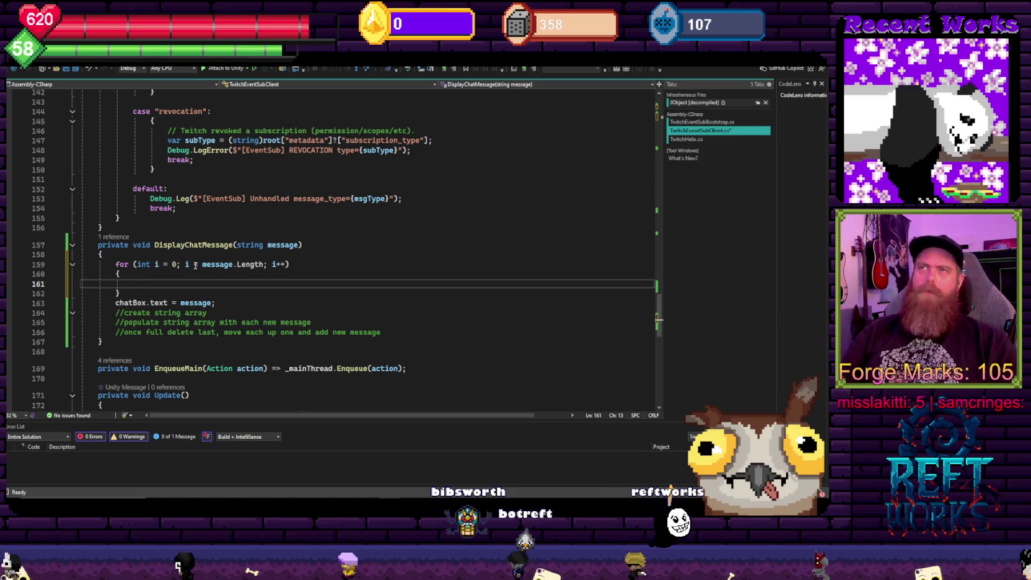
Begin an if statement checking message[i] inside the loop body
{"action": "key", "text": "Down"}
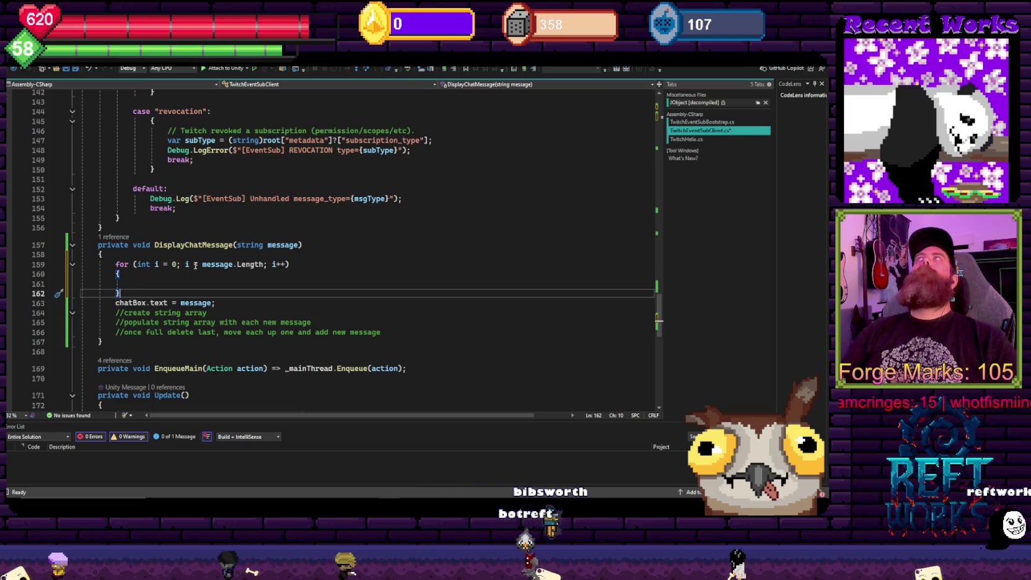
{"action": "key", "text": "Up"}
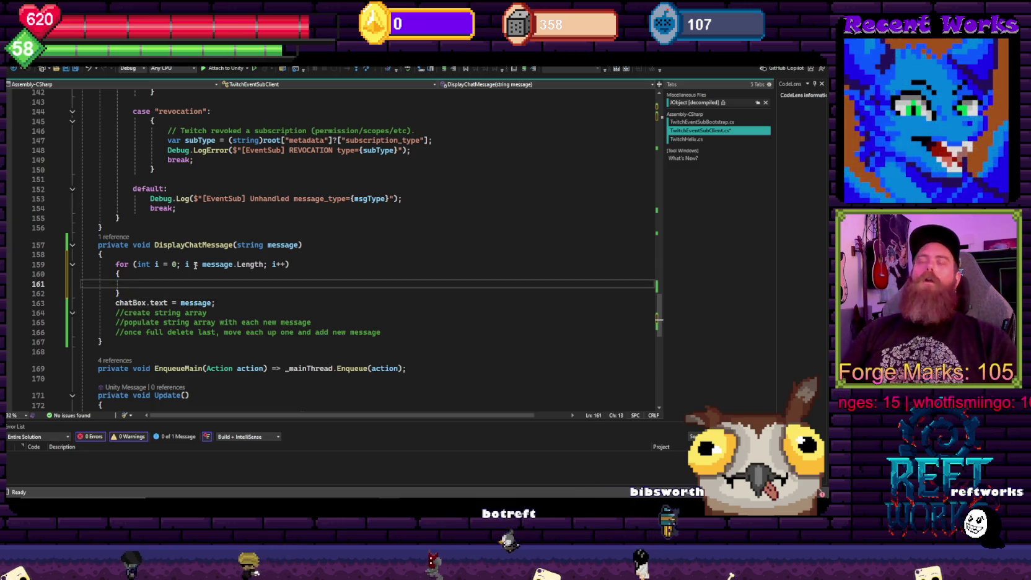
{"action": "type", "text": "if"}
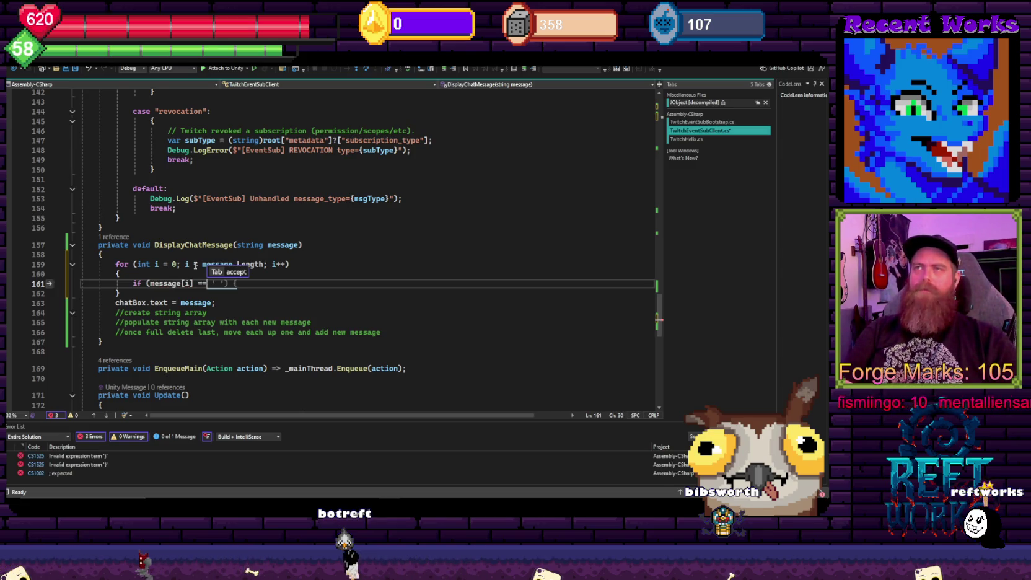
{"action": "key", "text": "BackSpace"}
{"action": "type", "text": ".ep"}
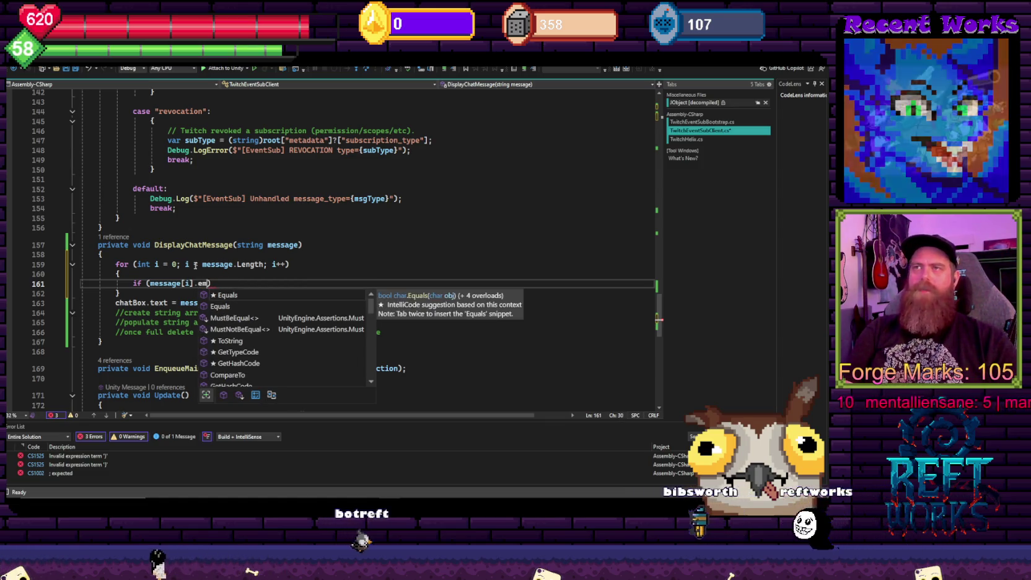
{"action": "key", "text": "BackSpace"}
{"action": "key", "text": "BackSpace"}
{"action": "key", "text": "BackSpace"}
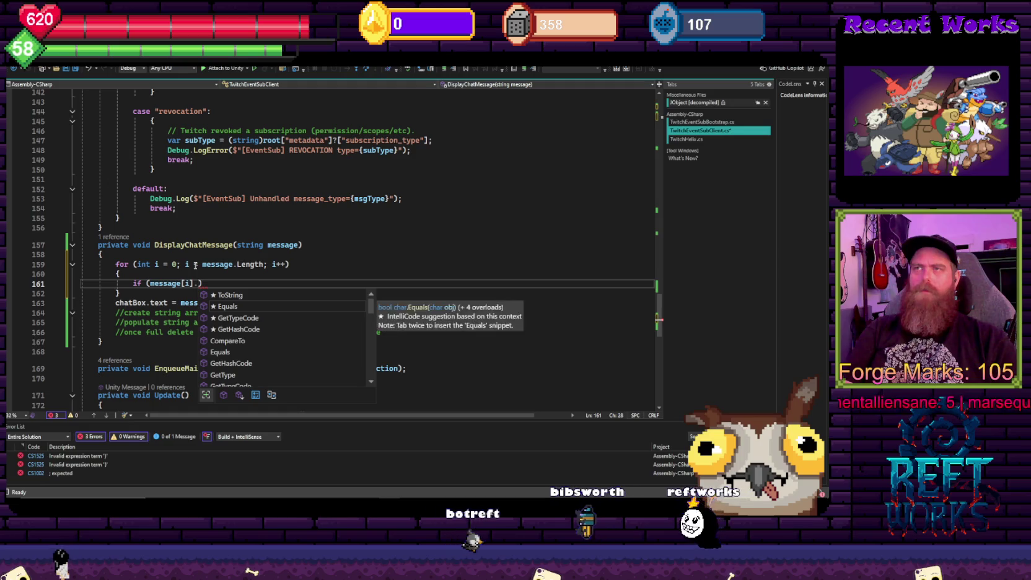
{"action": "type", "text": "nu"}
{"action": "key", "text": "BackSpace"}
{"action": "key", "text": "BackSpace"}
{"action": "type", "text": "is"}
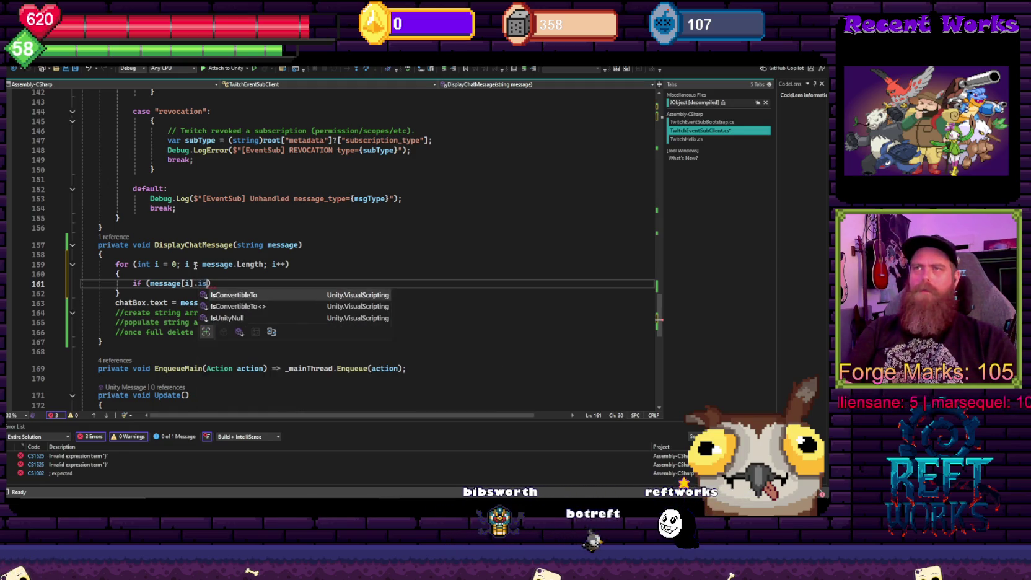
{"action": "key", "text": "BackSpace"}
{"action": "key", "text": "BackSpace"}
{"action": "key", "text": "BackSpace"}
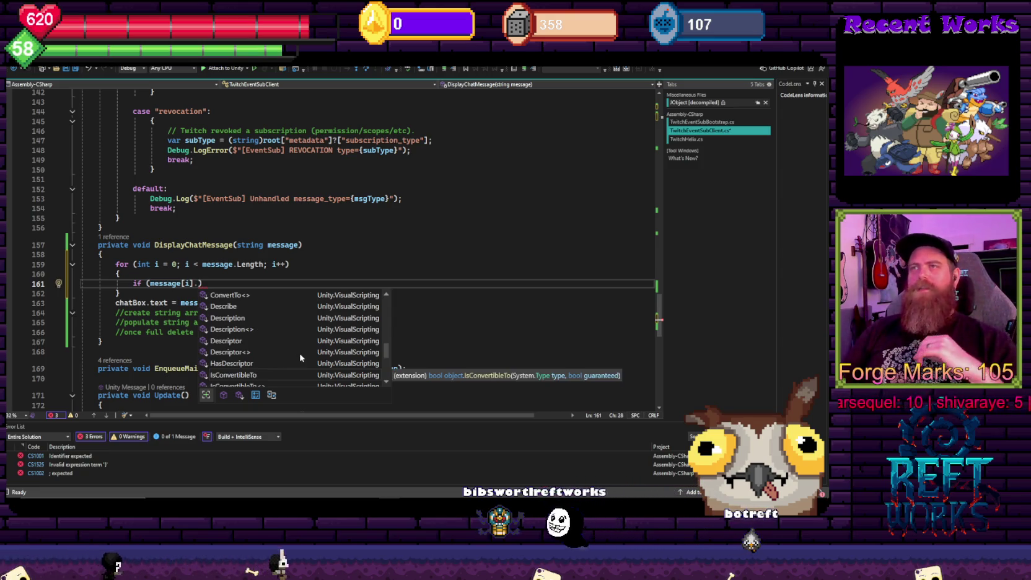
{"action": "scroll", "coordinate": [297, 356], "scroll_direction": "up", "scroll_amount": 10}
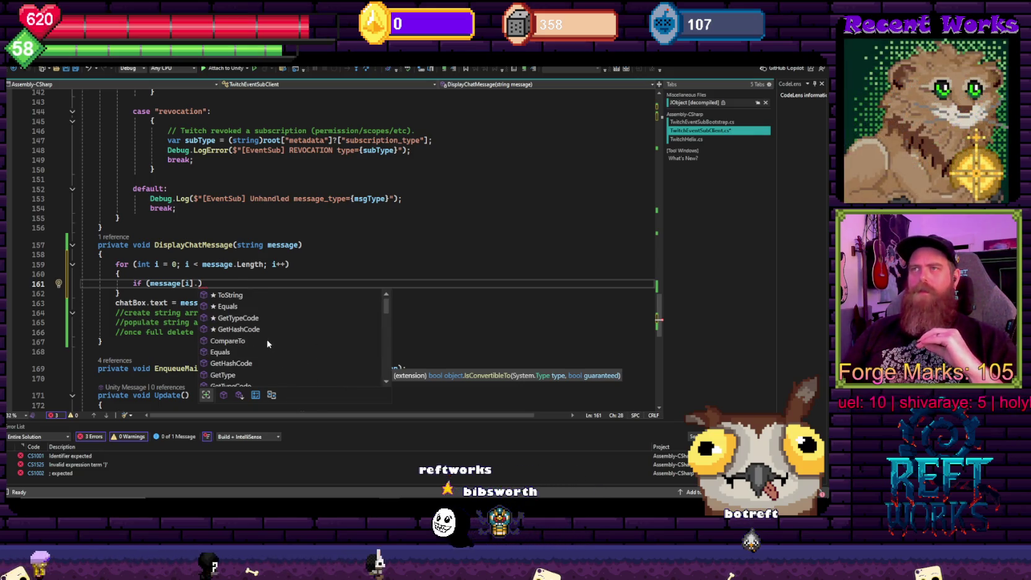
{"action": "scroll", "coordinate": [267, 344], "scroll_direction": "down", "scroll_amount": 3}
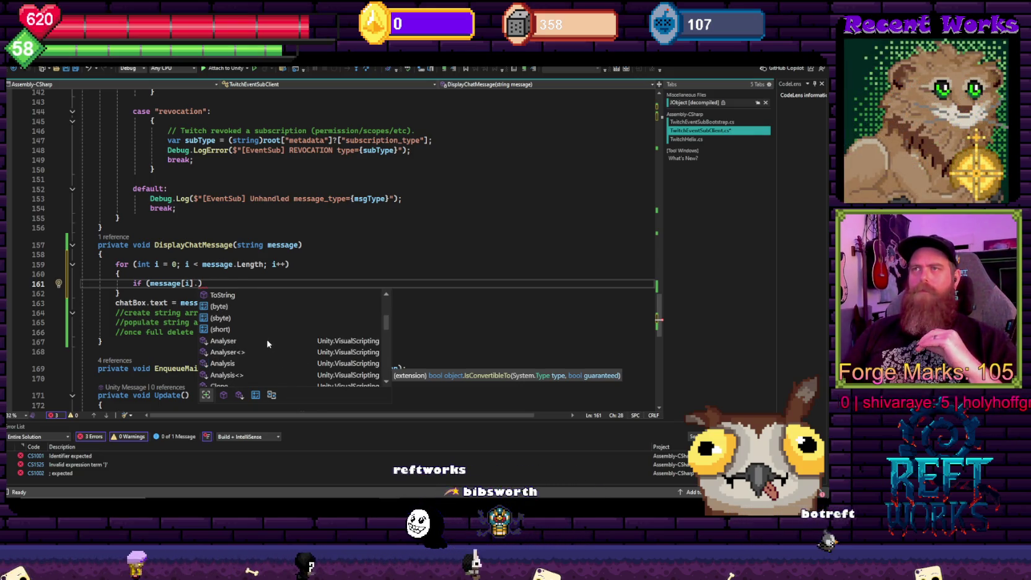
{"action": "scroll", "coordinate": [268, 344], "scroll_direction": "down", "scroll_amount": 8}
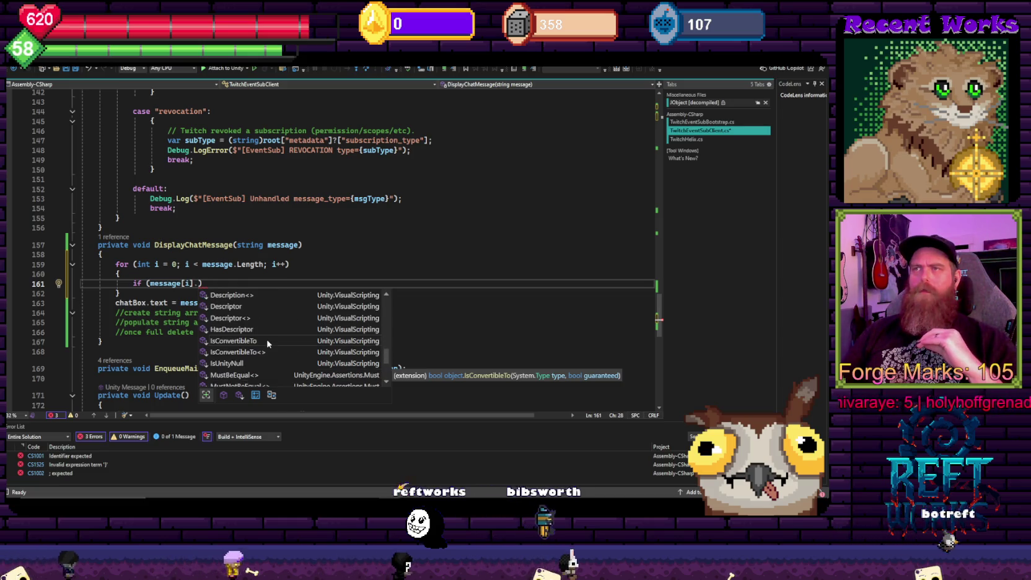
{"action": "scroll", "coordinate": [268, 343], "scroll_direction": "down", "scroll_amount": 3}
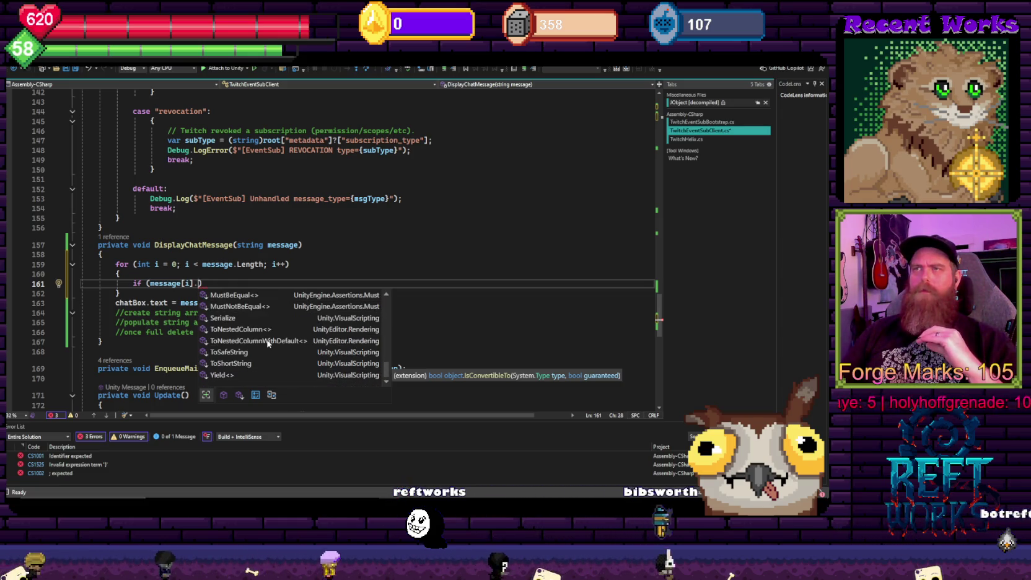
{"action": "left_click", "coordinate": [354, 259]}
{"action": "left_click", "coordinate": [199, 283]}
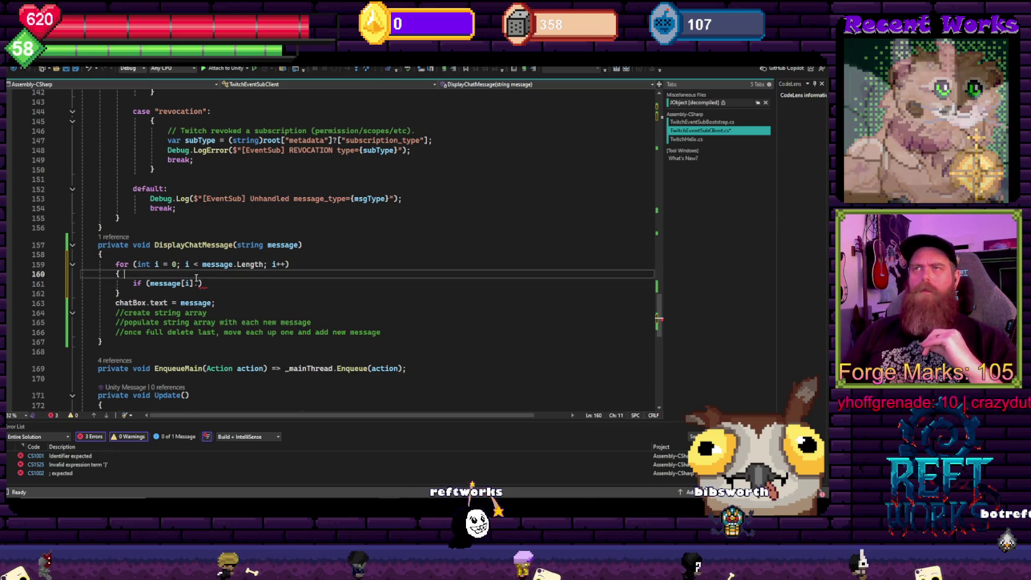
{"action": "type", "text": "ToString("}
{"action": "type", "text": ").is"}
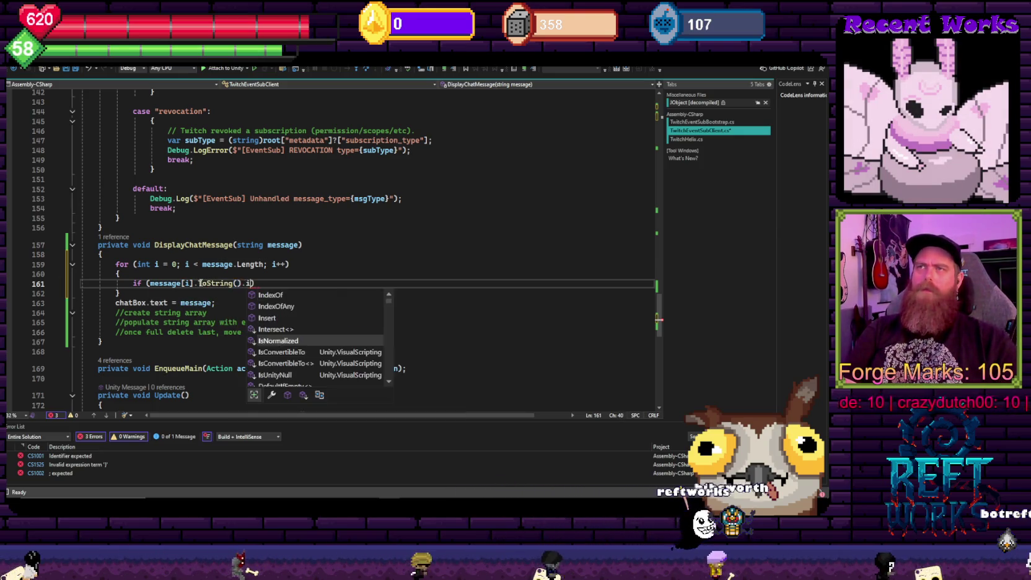
{"action": "key", "text": "BackSpace"}
{"action": "key", "text": "BackSpace"}
{"action": "key", "text": "BackSpace"}
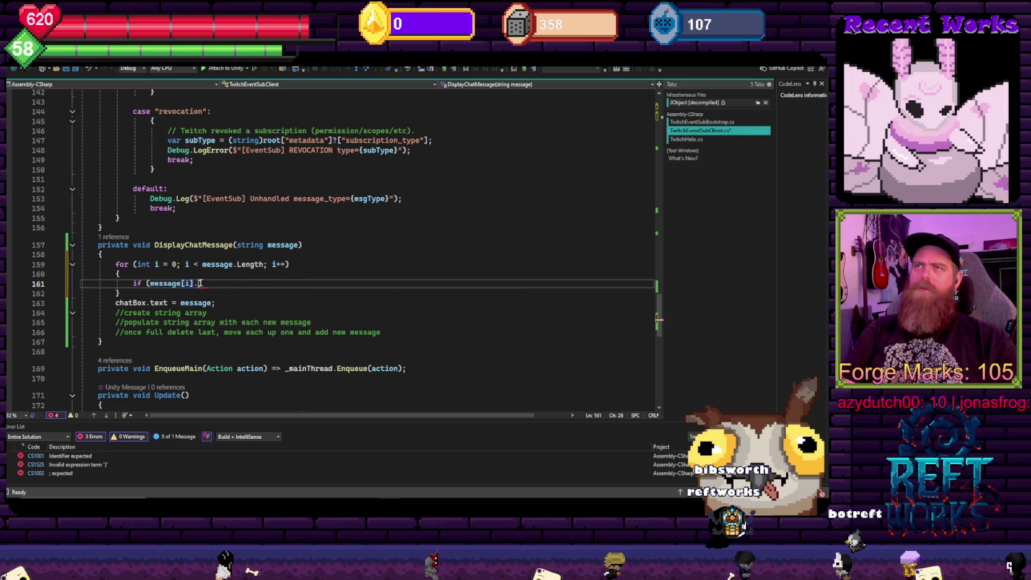
{"action": "type", "text": "Is"}
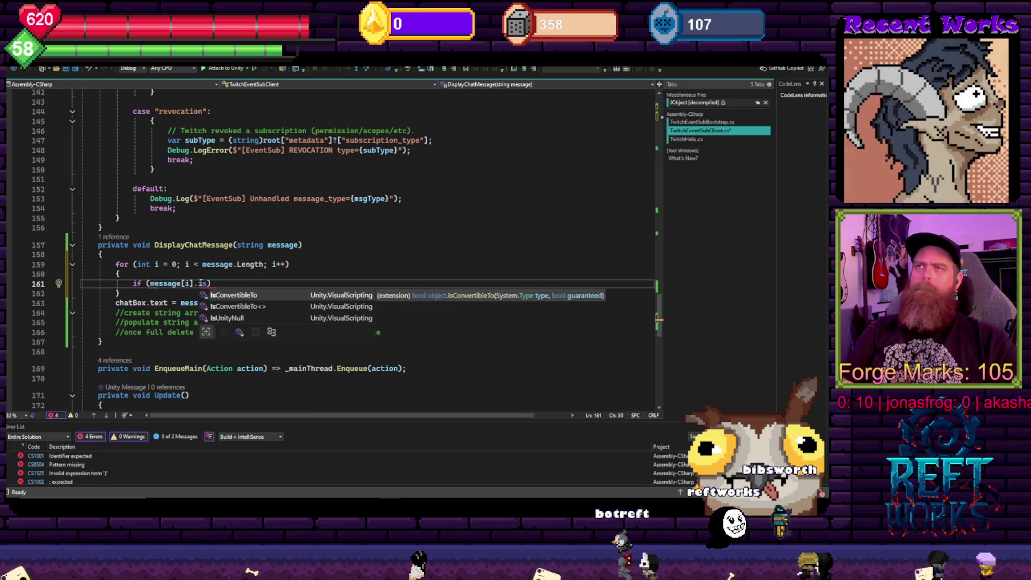
{"action": "key", "text": "Down"}
{"action": "key", "text": "Down"}
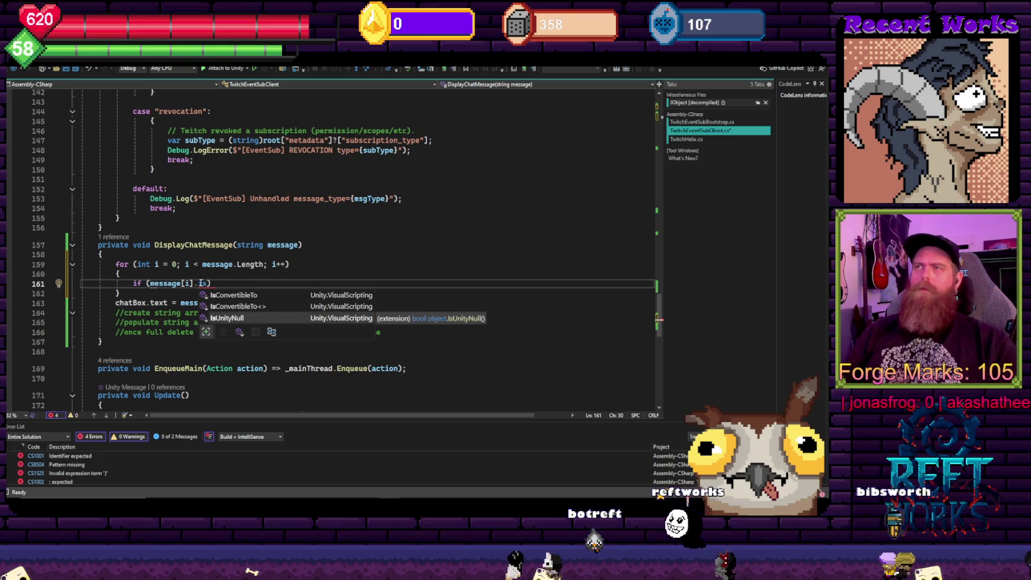
{"action": "key", "text": "Up"}
{"action": "key", "text": "Up"}
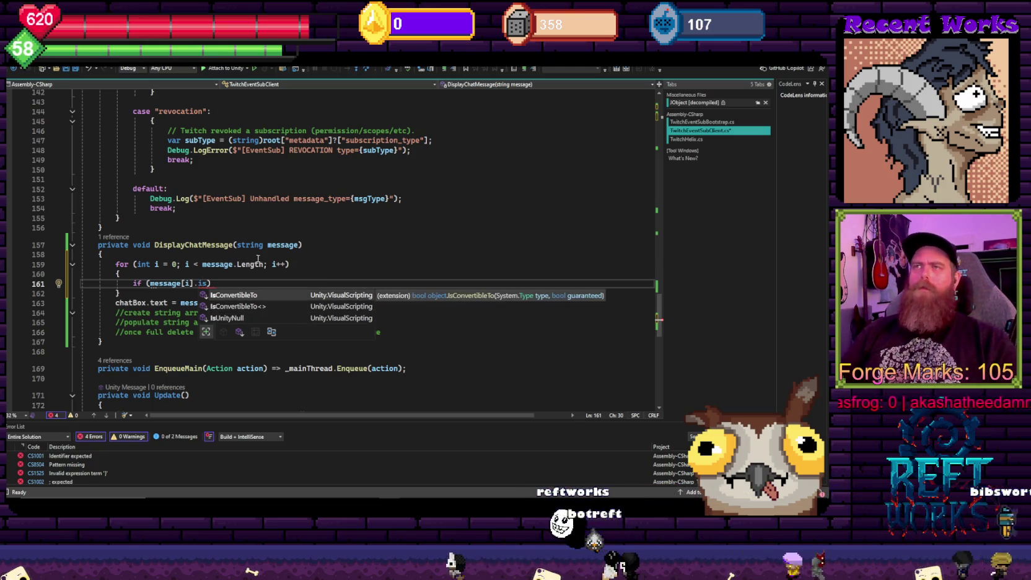
{"action": "left_click", "coordinate": [234, 285]}
{"action": "key", "text": "Left"}
{"action": "key", "text": "BackSpace"}
{"action": "key", "text": "BackSpace"}
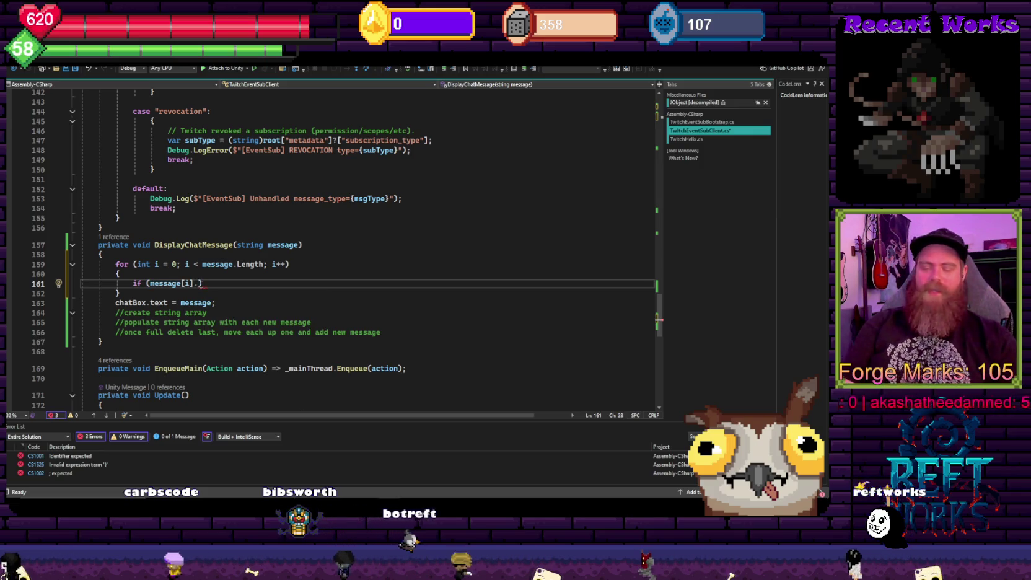
{"action": "key", "text": "F12"}
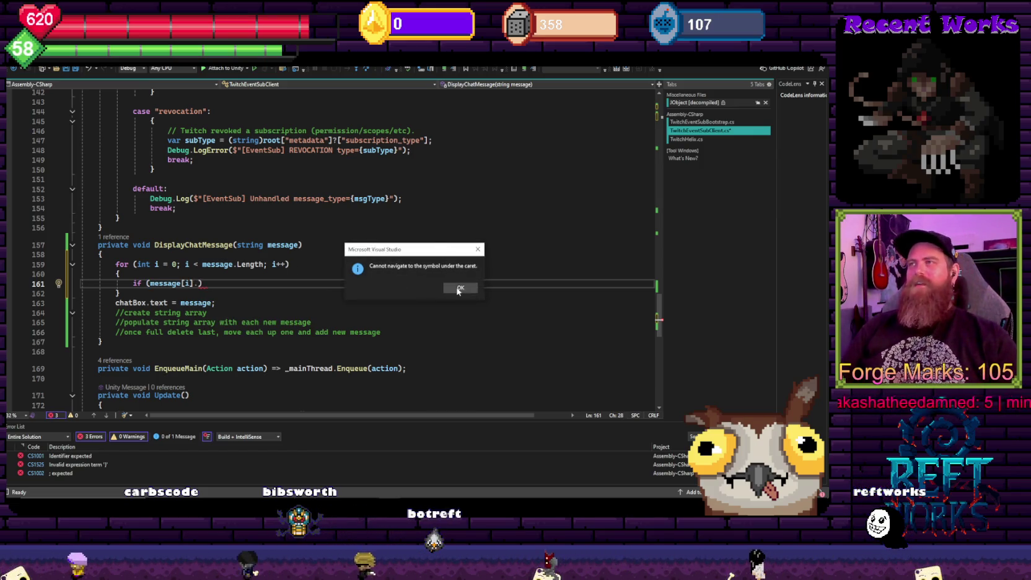
{"action": "left_click", "coordinate": [459, 288]}
{"action": "left_click", "coordinate": [262, 300]}
{"action": "left_click", "coordinate": [199, 283]}
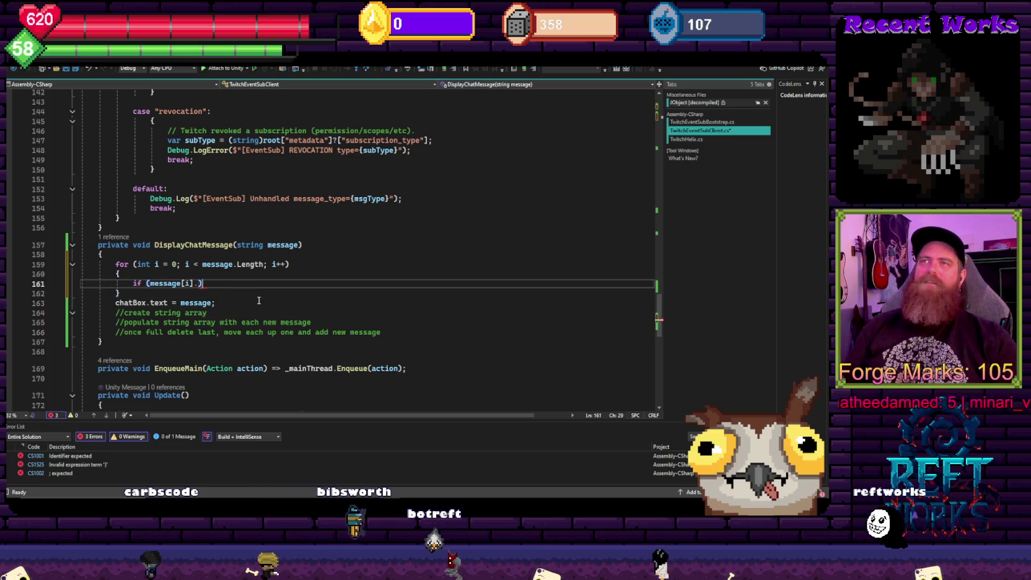
{"action": "type", "text": "ToString."}
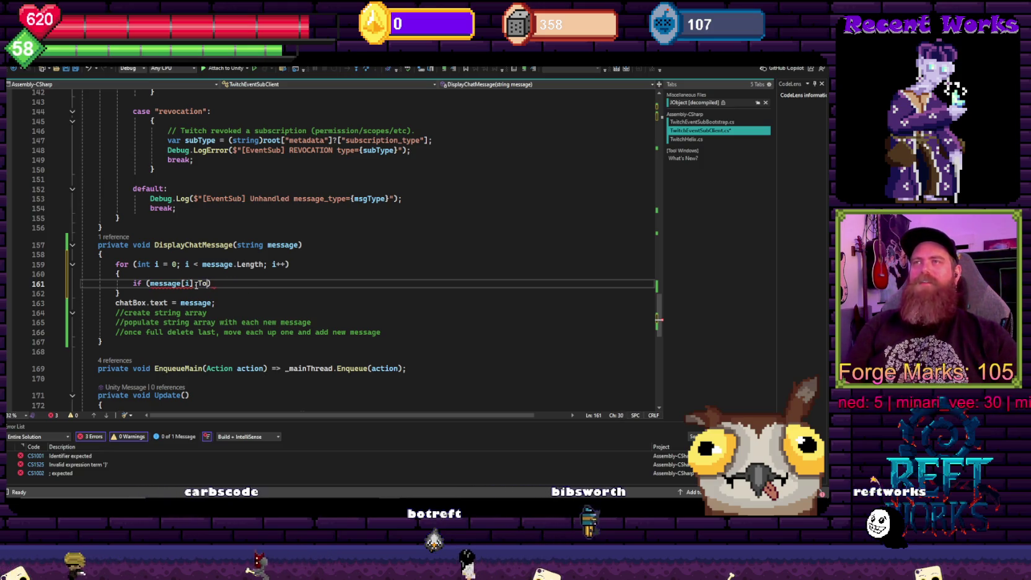
Try IsUnityNull and empty completions in the if condition, then remove both
{"action": "key", "text": "BackSpace"}
{"action": "key", "text": "BackSpace"}
{"action": "type", "text": "null"}
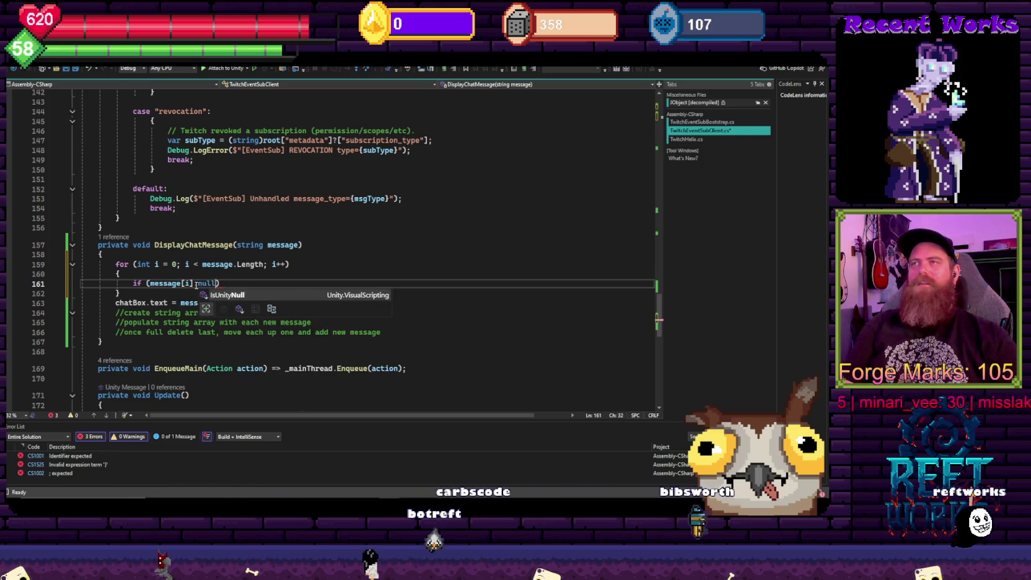
{"action": "key", "text": "Tab"}
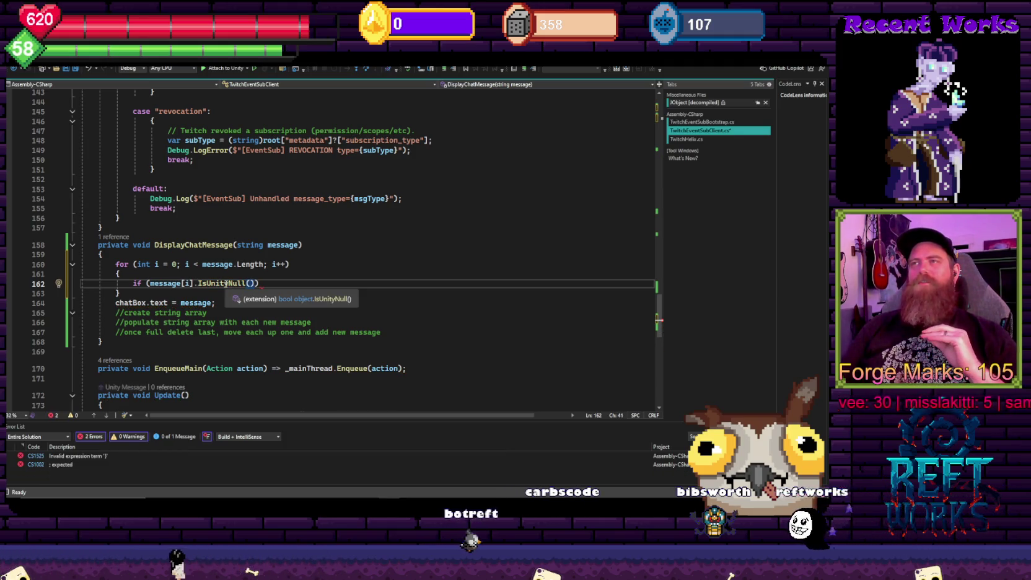
{"action": "double_click", "coordinate": [226, 283]}
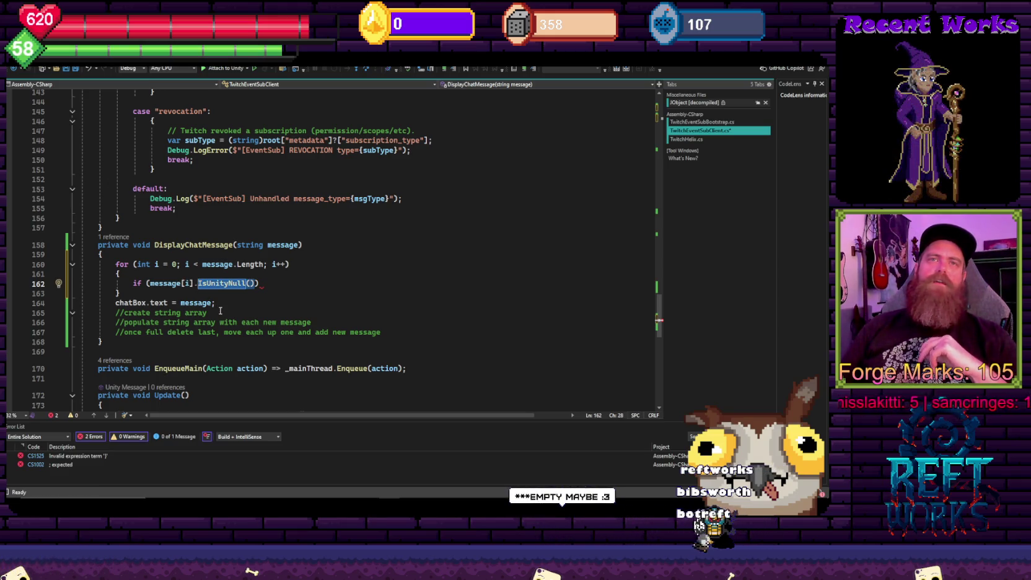
{"action": "key", "text": "BackSpace"}
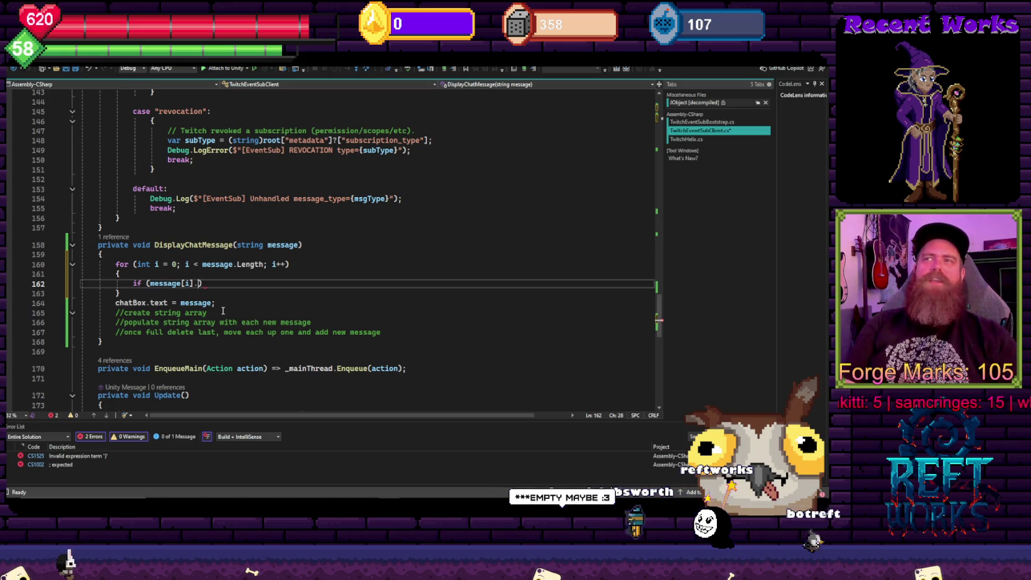
{"action": "type", "text": "empty"}
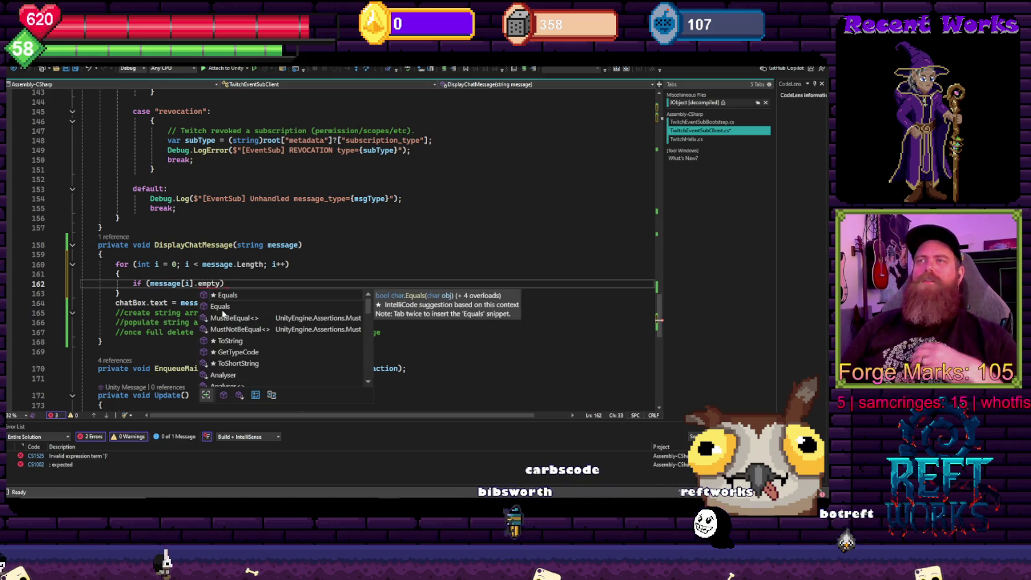
{"action": "scroll", "coordinate": [233, 335], "scroll_direction": "down", "scroll_amount": 10}
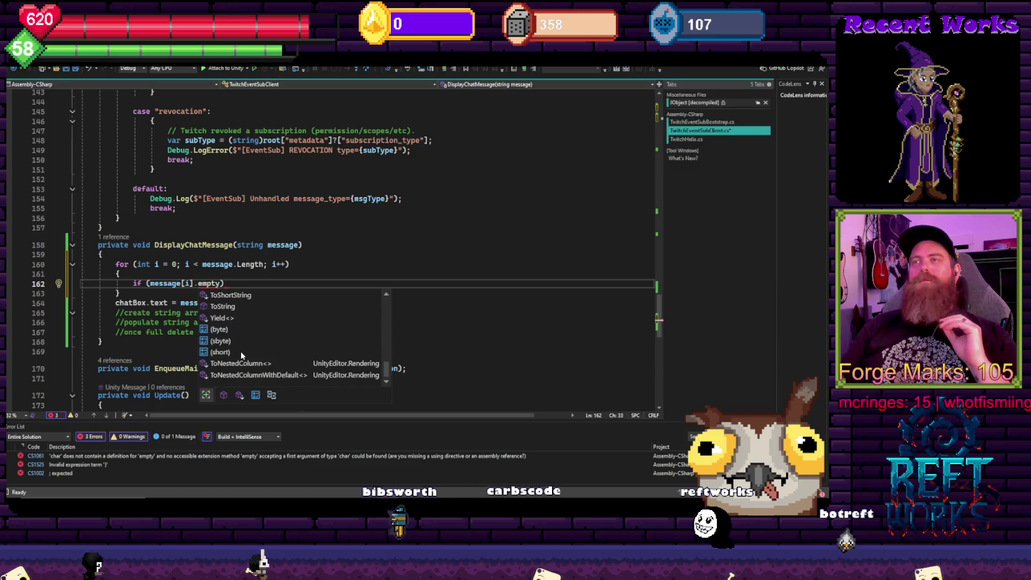
{"action": "key", "text": "BackSpace"}
{"action": "key", "text": "BackSpace"}
{"action": "key", "text": "BackSpace"}
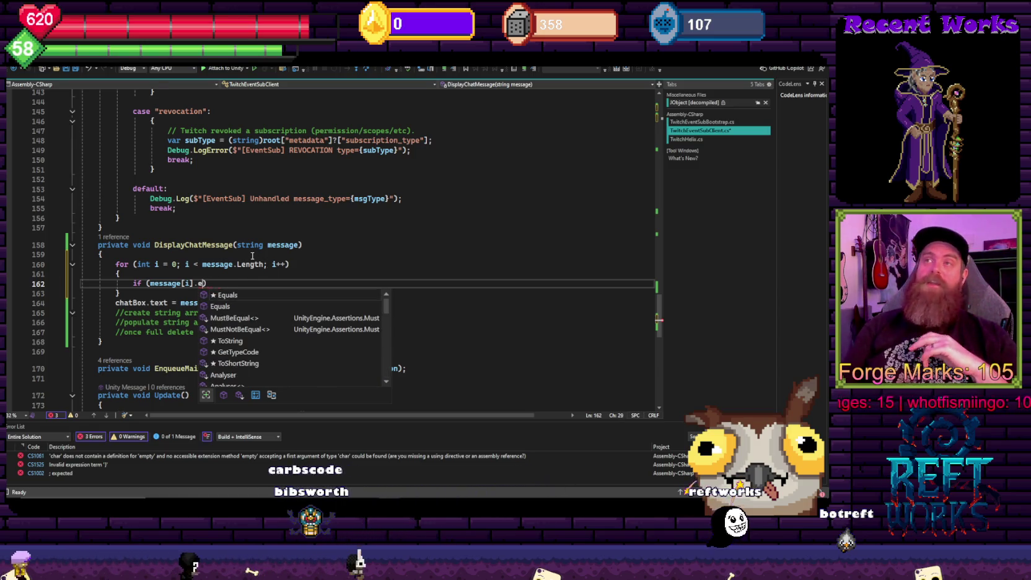
{"action": "type", "text": ")"}
{"action": "left_click", "coordinate": [339, 233]}
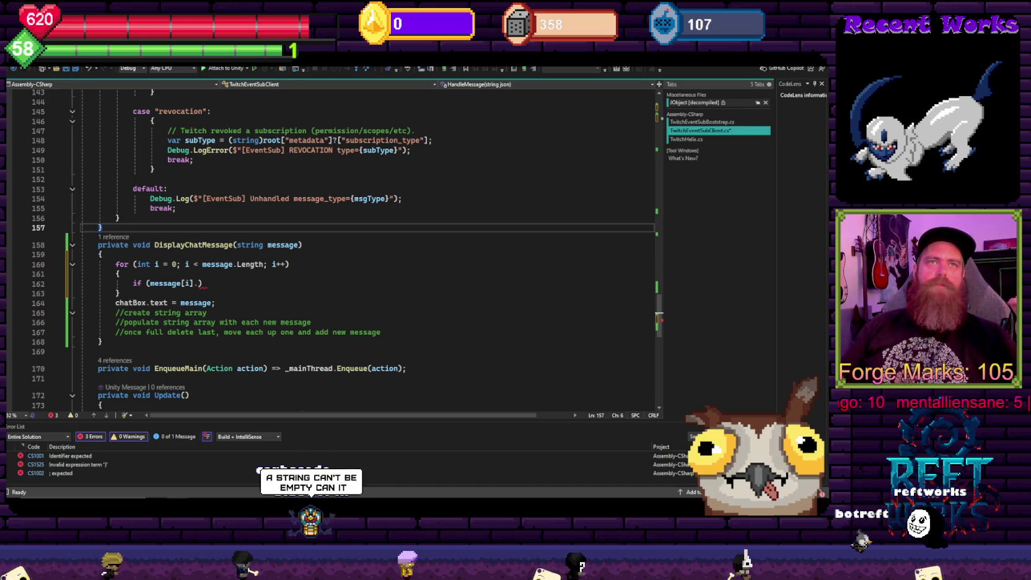
Delete message[i]. from the if condition, leaving string. in its place
{"action": "left_click", "coordinate": [275, 265]}
{"action": "left_click", "coordinate": [242, 302]}
{"action": "left_click_drag", "start_coordinate": [197, 283], "coordinate": [149, 284]}
{"action": "key", "text": "BackSpace"}
Write the condition string.IsNullOrEmpty(messageQueue[i]) in the loop's if statement
{"action": "type", "text": "strin"}
{"action": "type", "text": ".IsNullOrEmpty"}
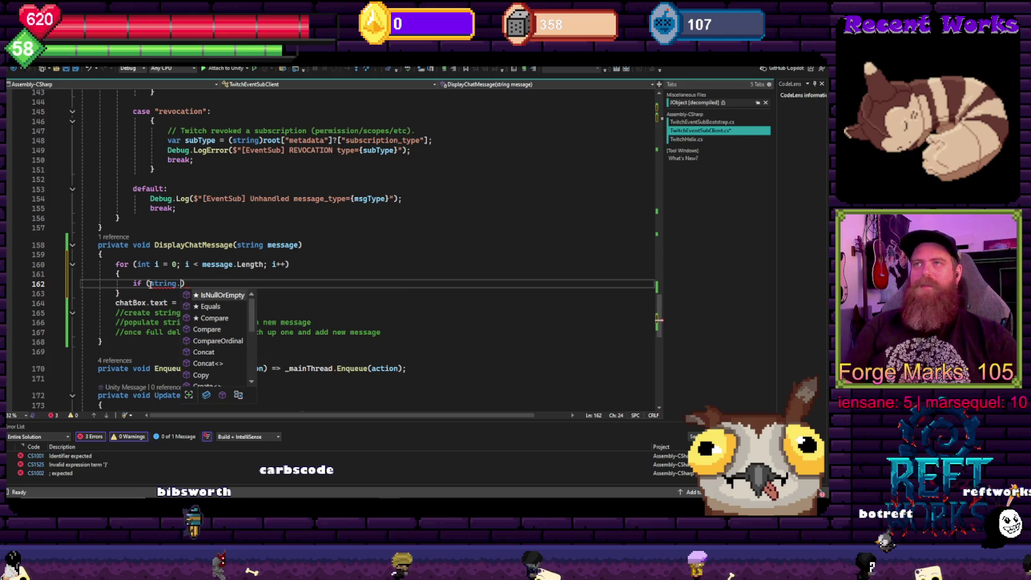
{"action": "type", "text": "("}
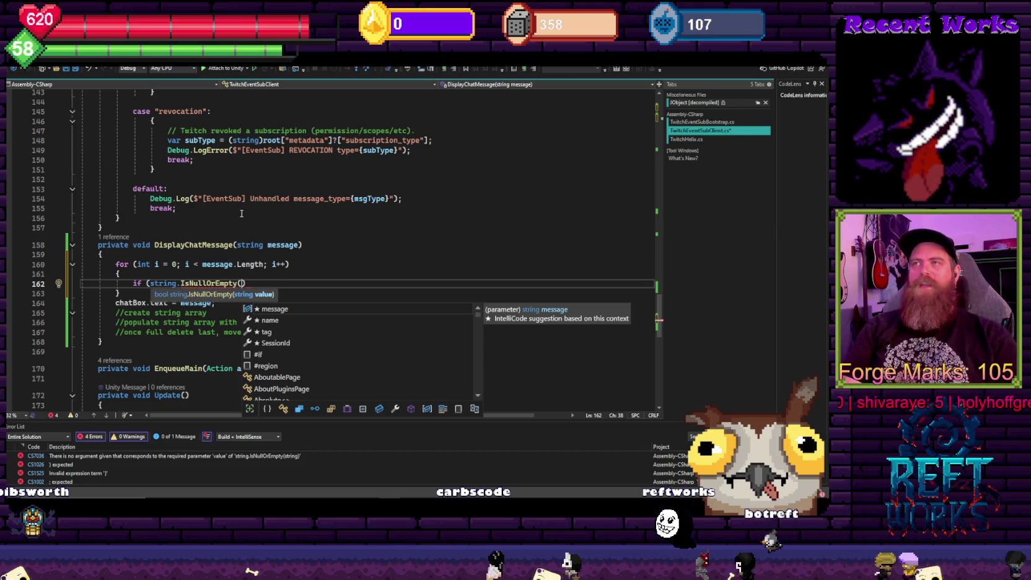
{"action": "type", "text": "mes"}
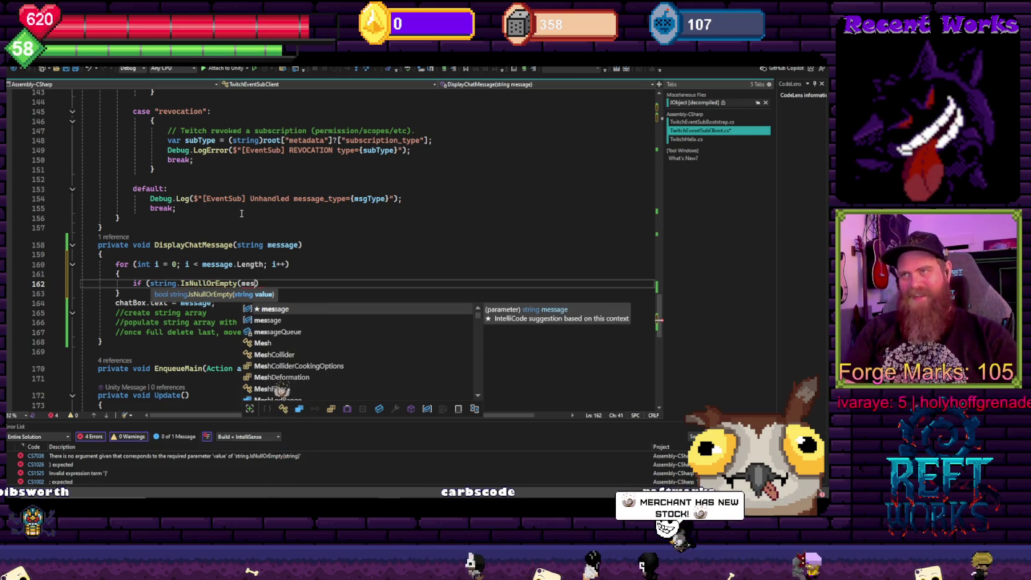
{"action": "key", "text": "BackSpace"}
{"action": "key", "text": "Down"}
{"action": "key", "text": "Down"}
{"action": "key", "text": "Tab"}
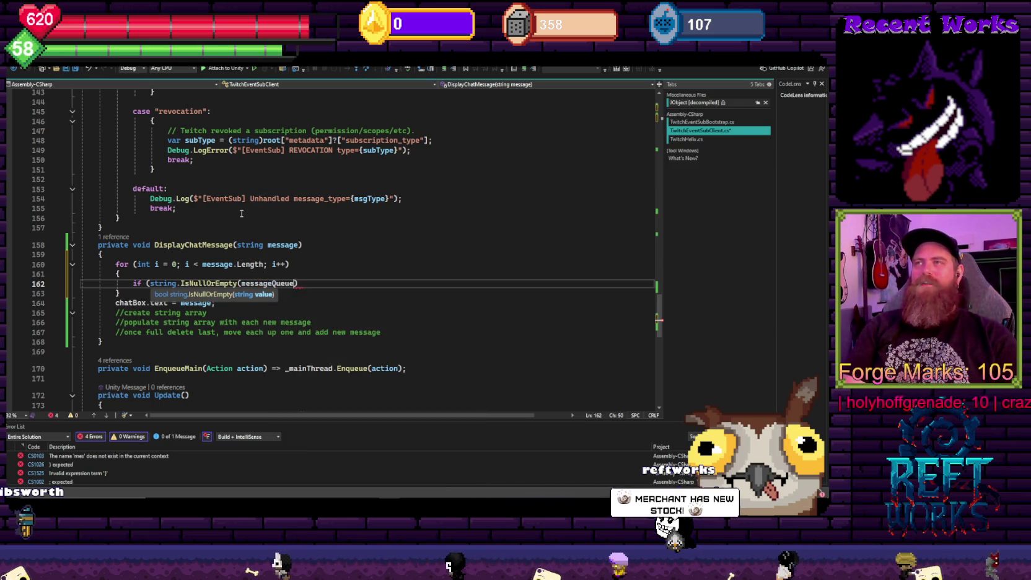
{"action": "type", "text": "[i]);"}
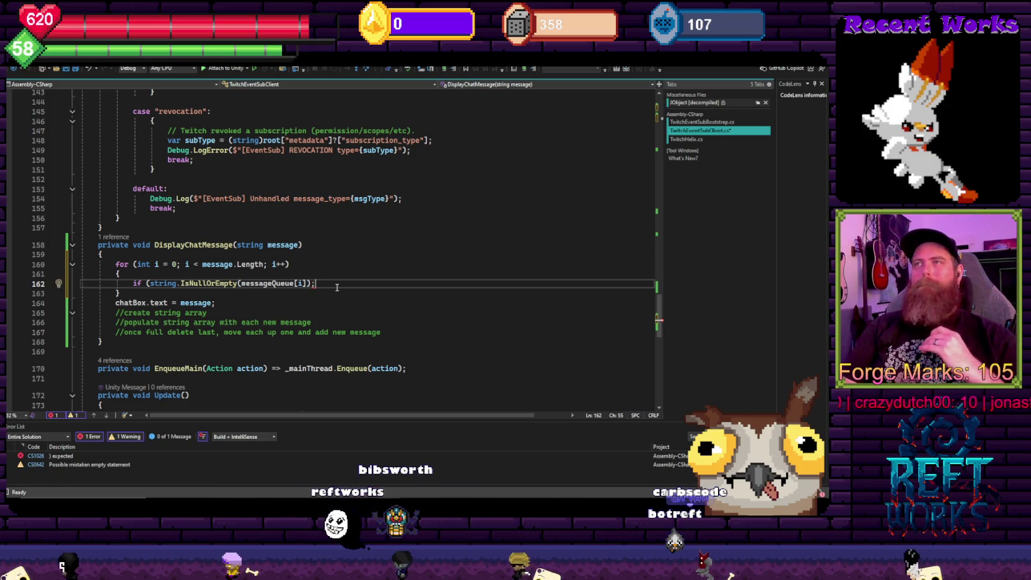
{"action": "key", "text": "Return"}
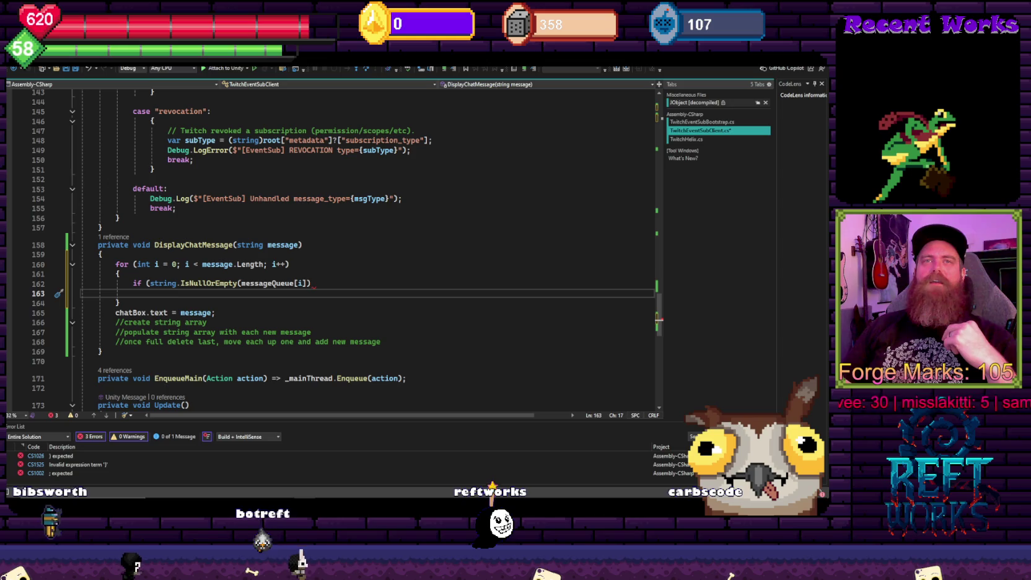
Check the loop's braces and add an empty { } body under the if
{"action": "left_click", "coordinate": [321, 264]}
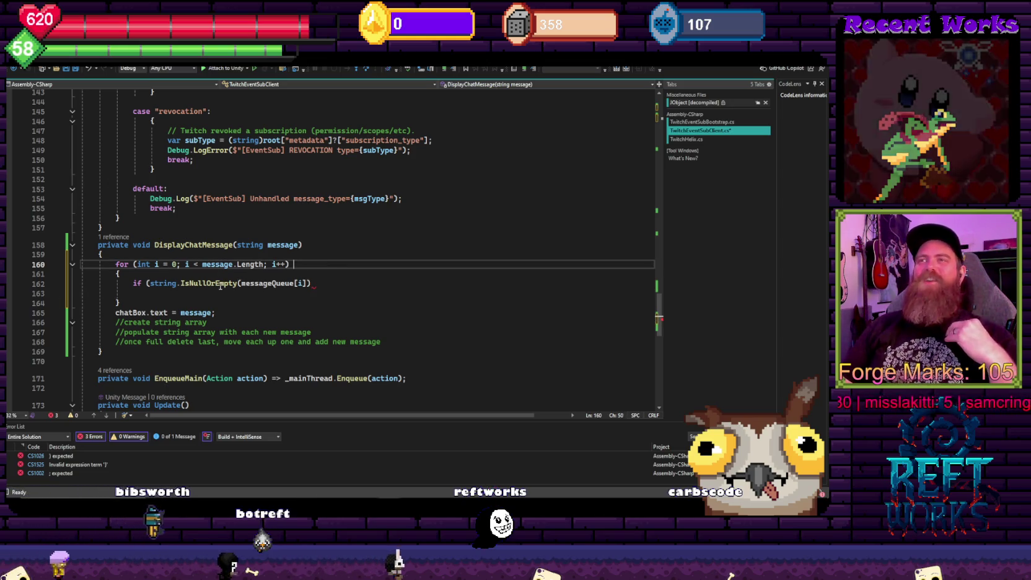
{"action": "left_click", "coordinate": [380, 280]}
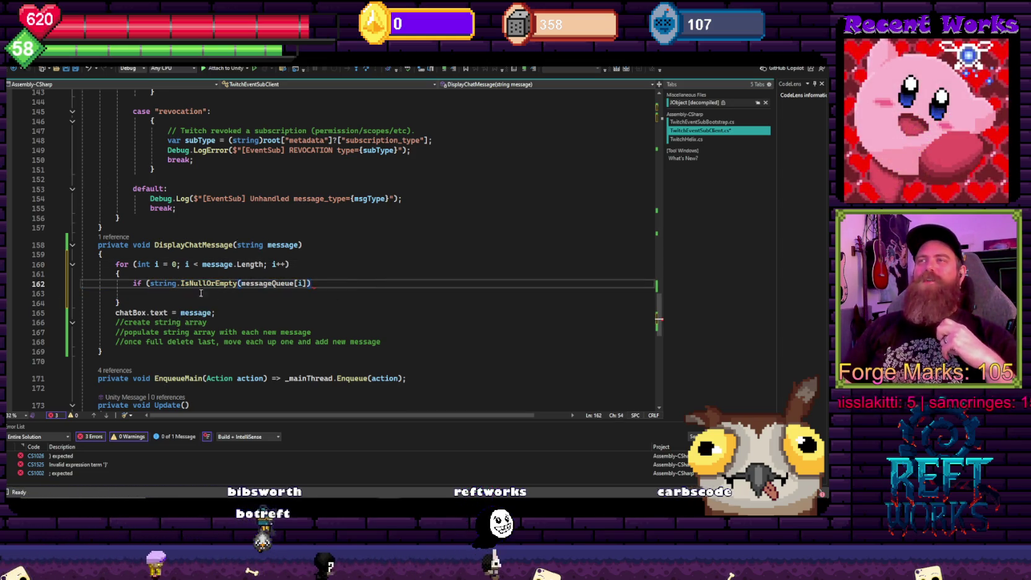
{"action": "left_click_drag", "start_coordinate": [372, 292], "coordinate": [271, 254]}
{"action": "left_click", "coordinate": [321, 284]}
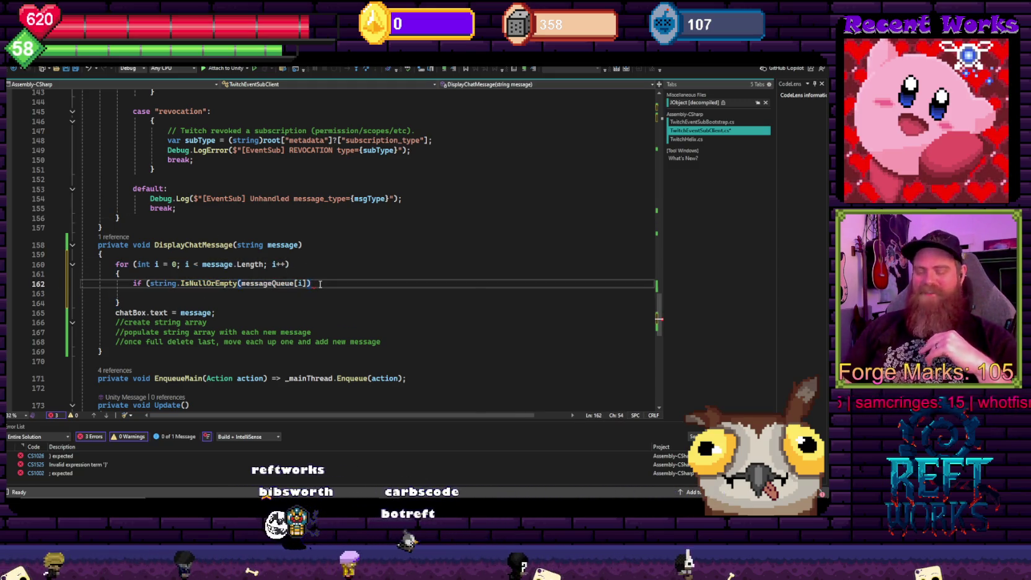
{"action": "key", "text": "Return"}
{"action": "type", "text": "{ }"}
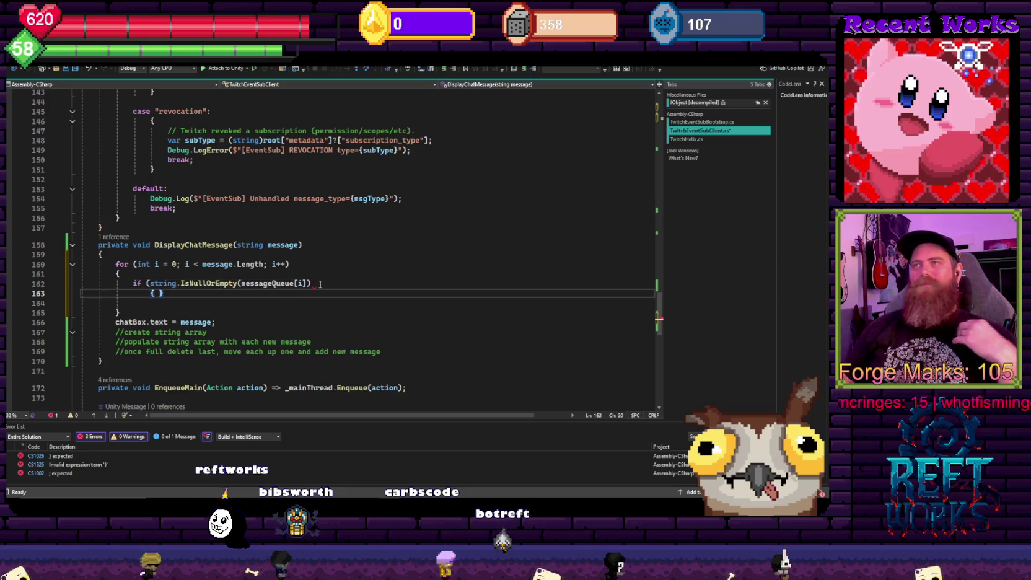
Close the if condition and fill its body with messageQueue[i] assignment and break;
{"action": "left_click", "coordinate": [320, 284]}
{"action": "type", "text": ")"}
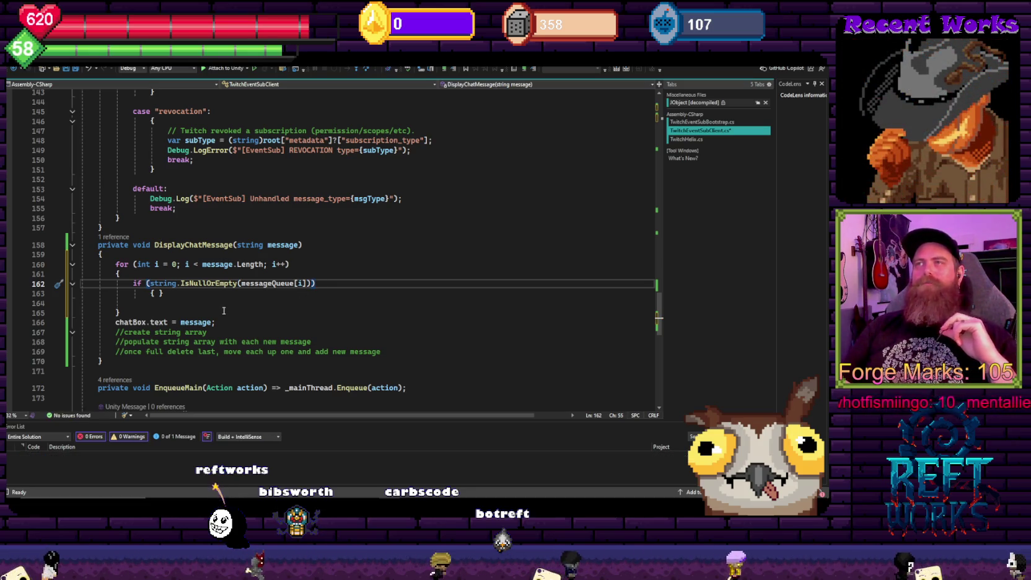
{"action": "left_click_drag", "start_coordinate": [120, 313], "coordinate": [83, 270]}
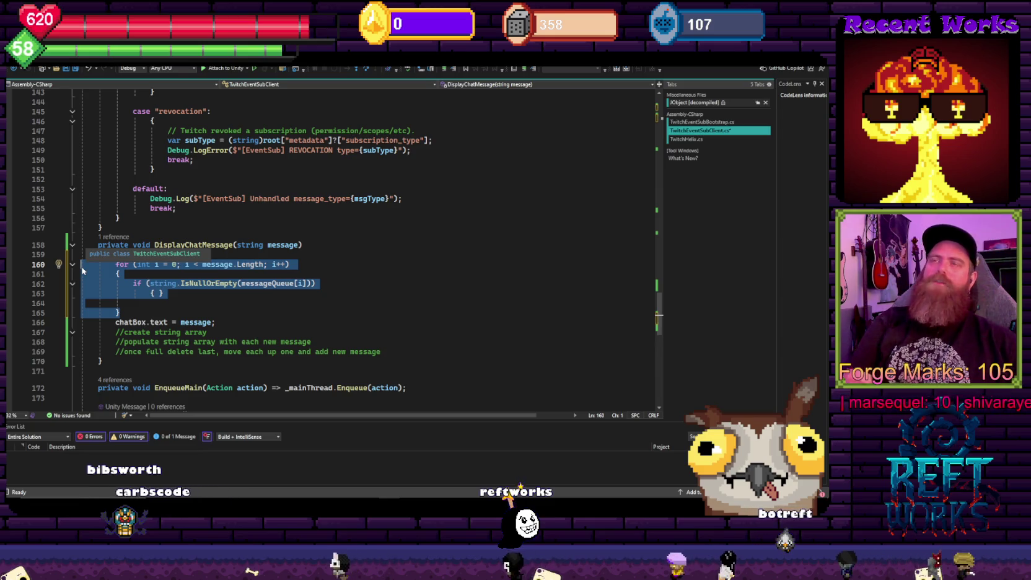
{"action": "left_click", "coordinate": [163, 293]}
{"action": "key", "text": "Left"}
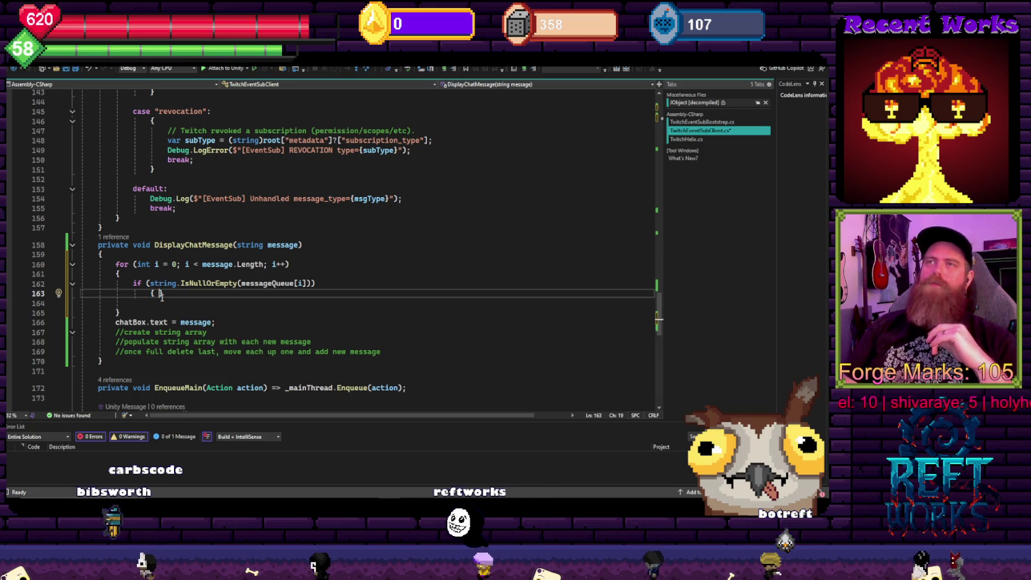
{"action": "key", "text": "Return"}
{"action": "key", "text": "Up"}
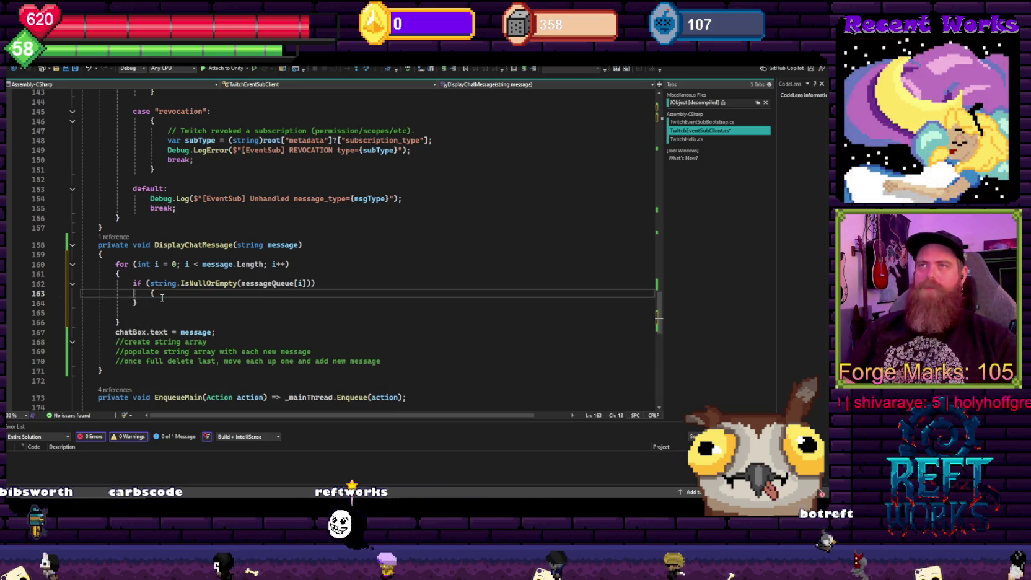
{"action": "key", "text": "End"}
{"action": "key", "text": "Return"}
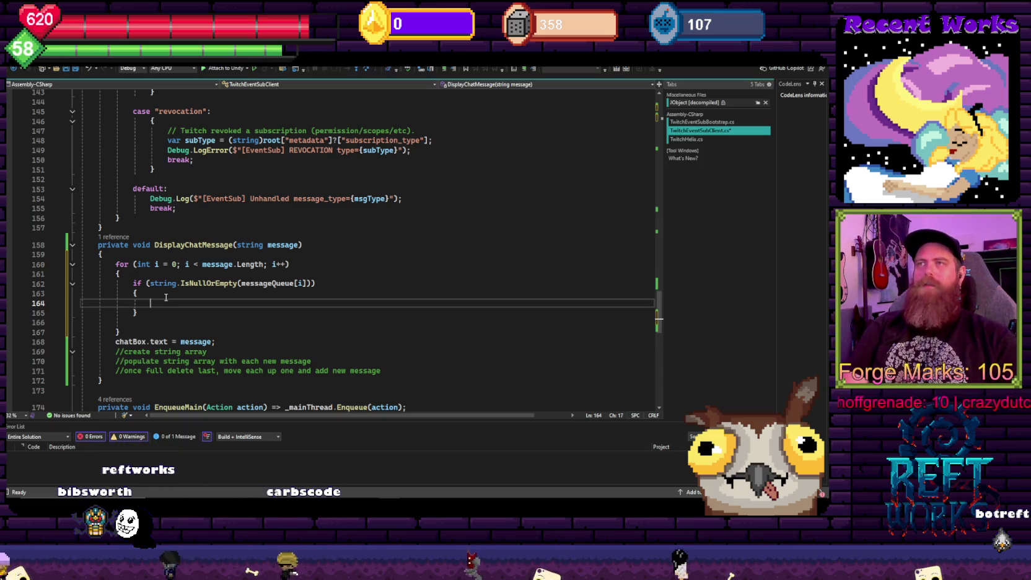
{"action": "type", "text": "messageQueue[i] = message;"}
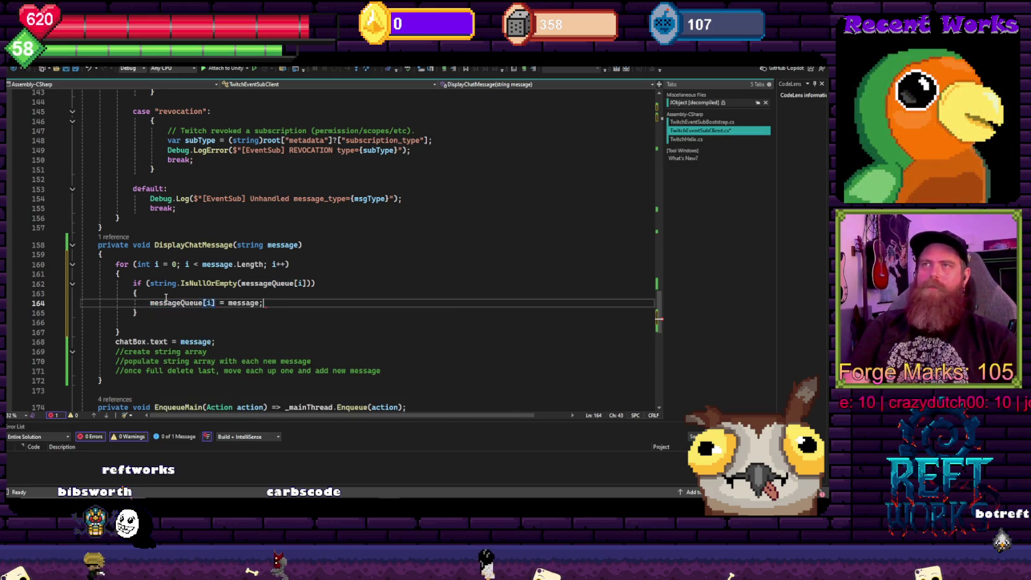
{"action": "key", "text": "Return"}
{"action": "type", "text": "break;"}
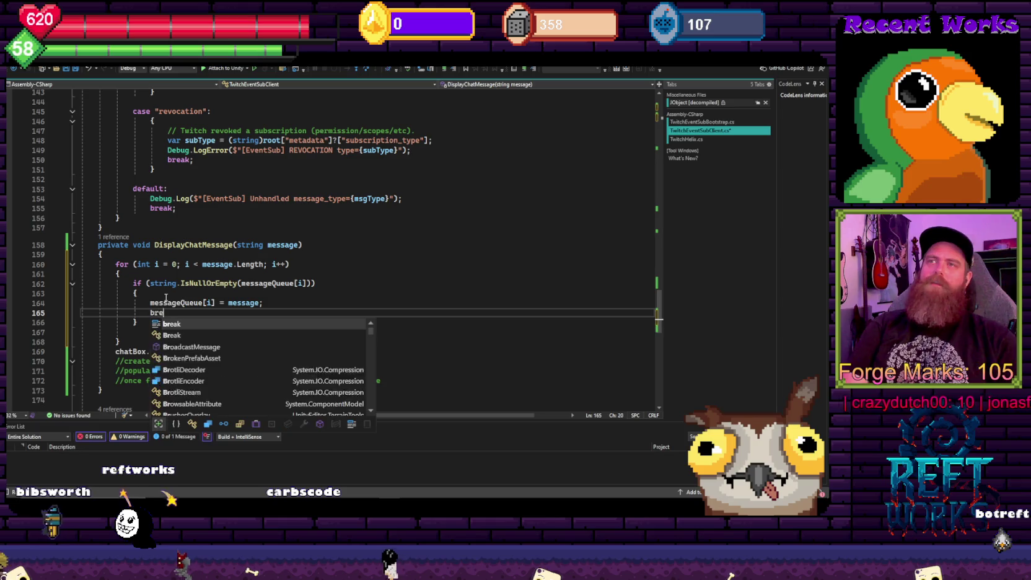
Remove the stray blank line inside the loop and add a blank line after it
{"action": "left_click_drag", "start_coordinate": [114, 264], "coordinate": [178, 313]}
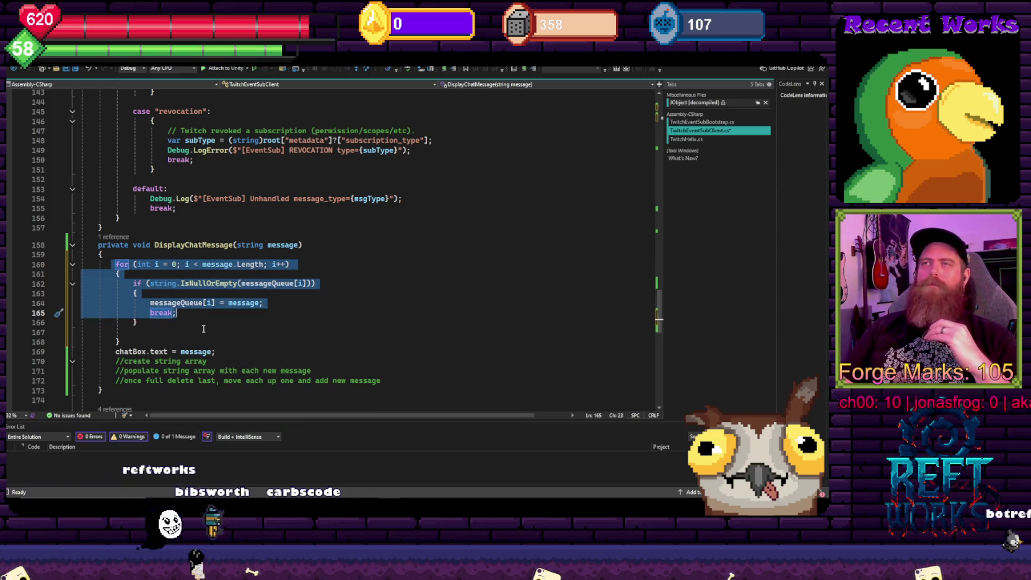
{"action": "left_click_drag", "start_coordinate": [203, 336], "coordinate": [132, 265]}
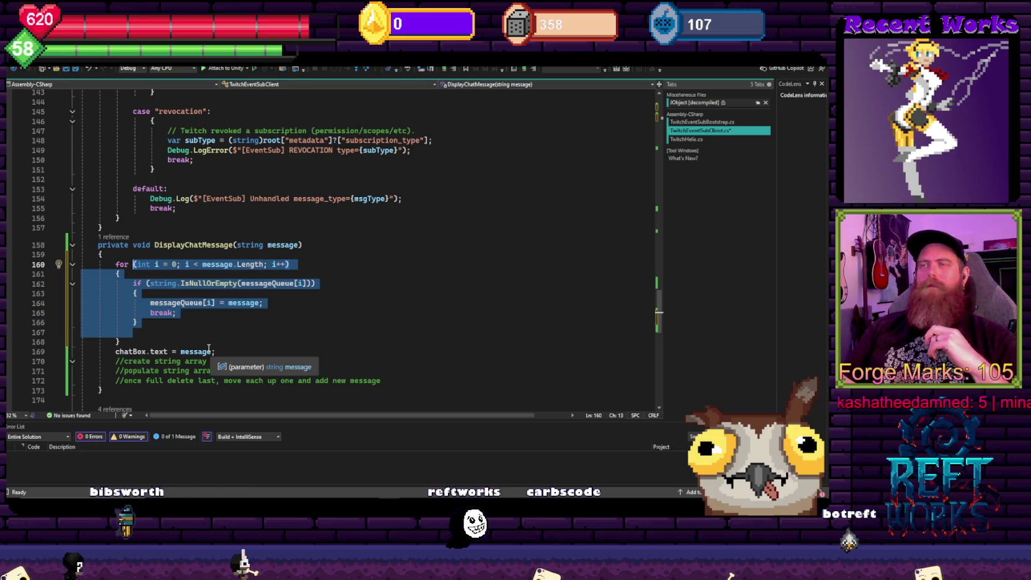
{"action": "left_click", "coordinate": [211, 345]}
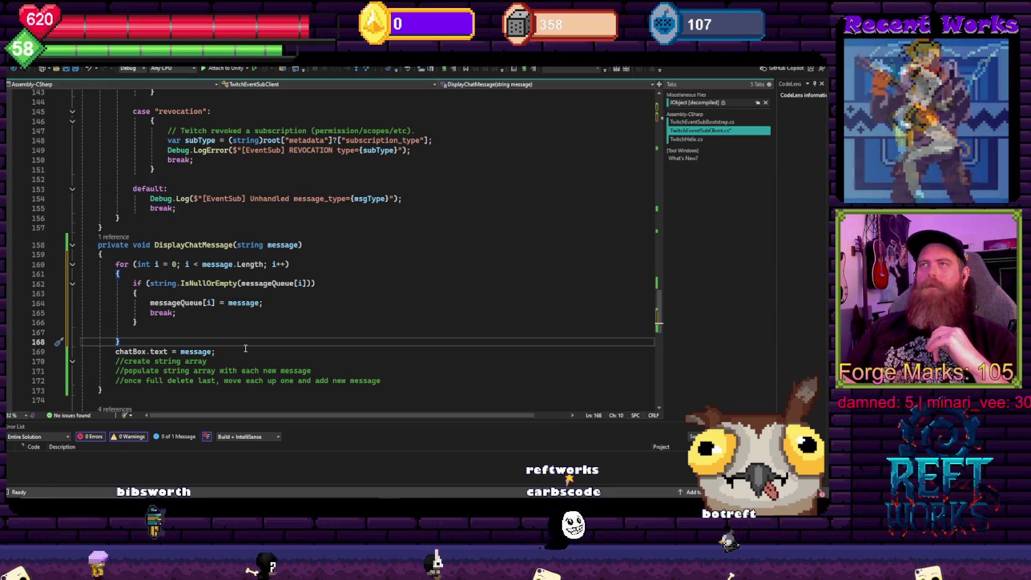
{"action": "scroll", "coordinate": [245, 348], "scroll_direction": "down", "scroll_amount": 1}
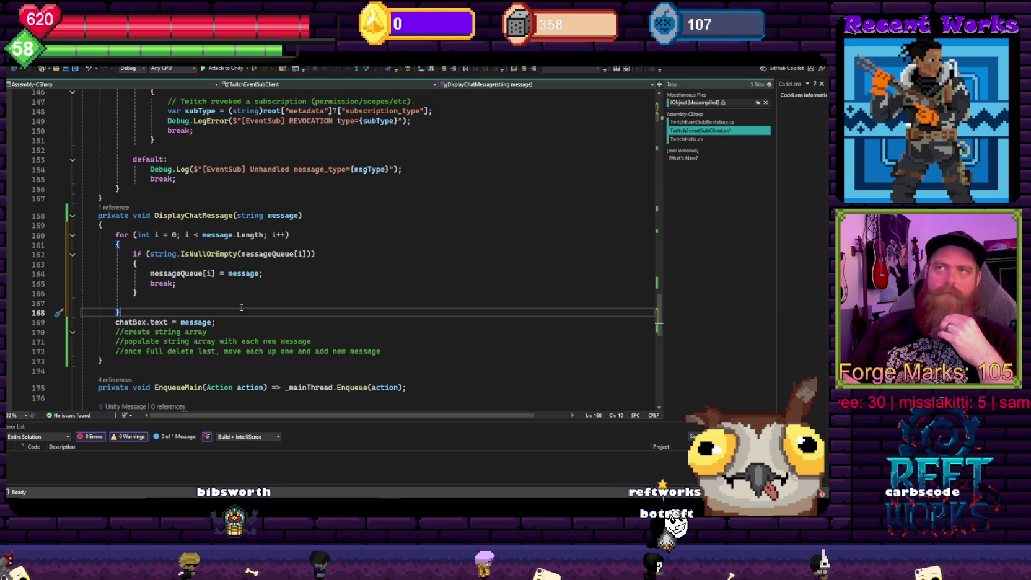
{"action": "left_click", "coordinate": [161, 292]}
{"action": "key", "text": "Delete"}
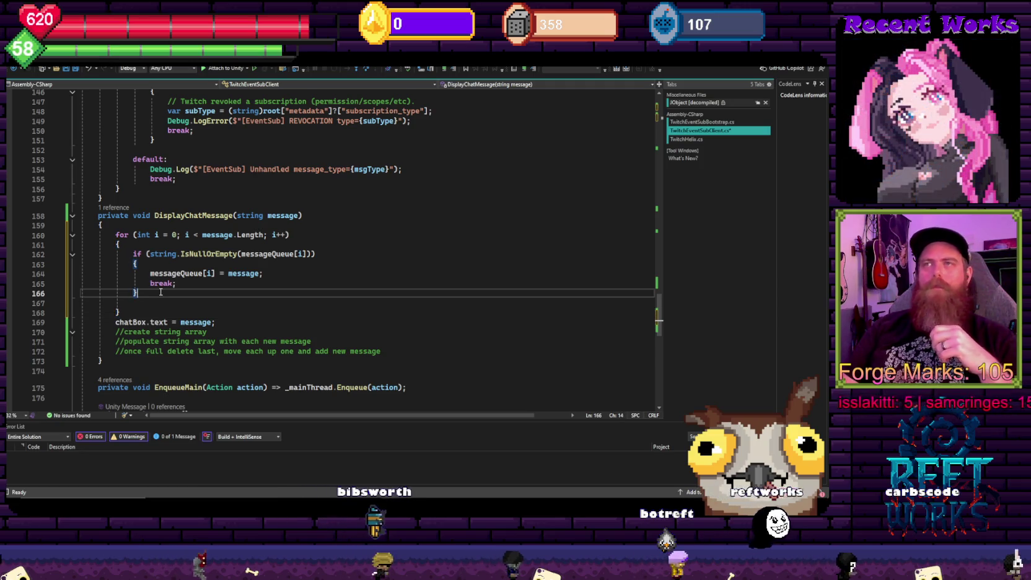
{"action": "key", "text": "Down"}
{"action": "key", "text": "Return"}
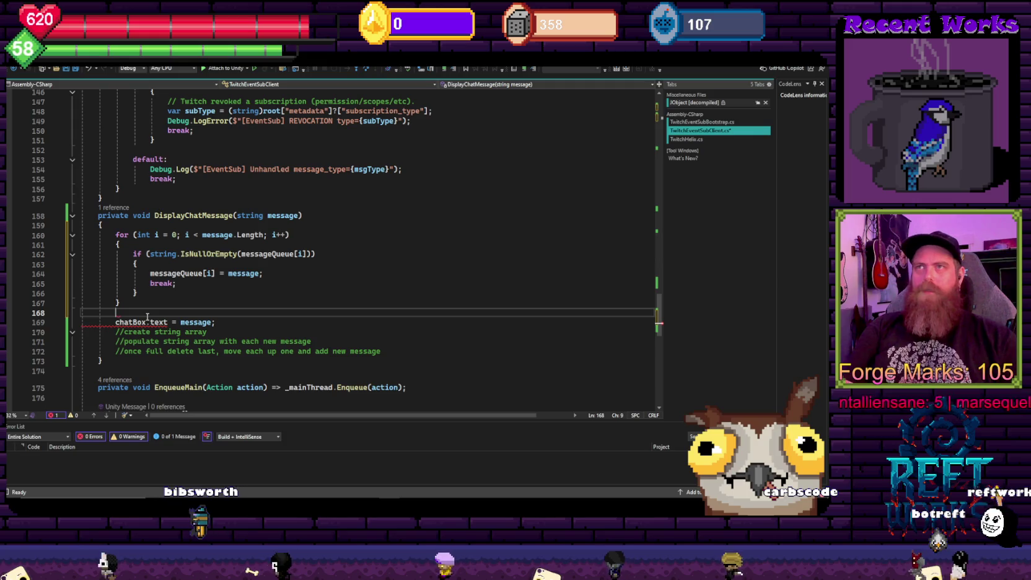
{"action": "key", "text": "ctrl+space"}
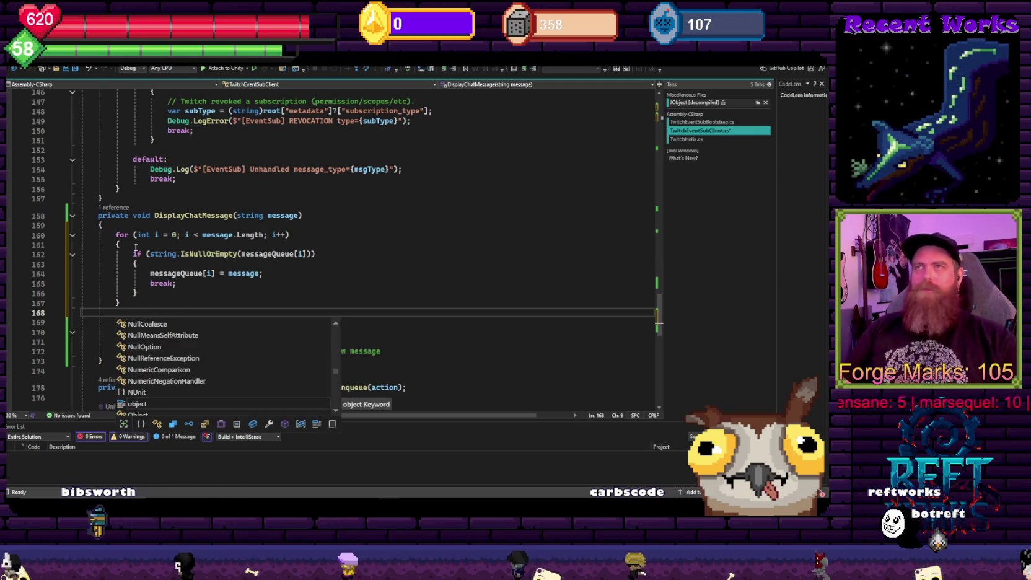
Copy the for loop header into a new second loop below the first
{"action": "key", "text": "Escape"}
{"action": "left_click_drag", "start_coordinate": [137, 246], "coordinate": [81, 234]}
{"action": "key", "text": "ctrl+c"}
{"action": "left_click", "coordinate": [135, 313]}
{"action": "key", "text": "ctrl+v"}
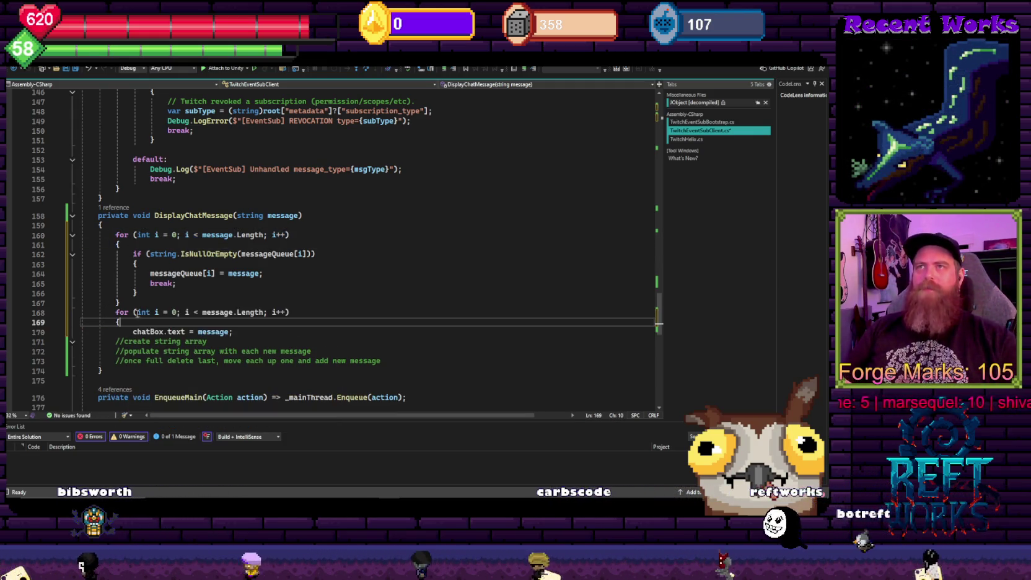
{"action": "key", "text": "Return"}
{"action": "type", "text": "}"}
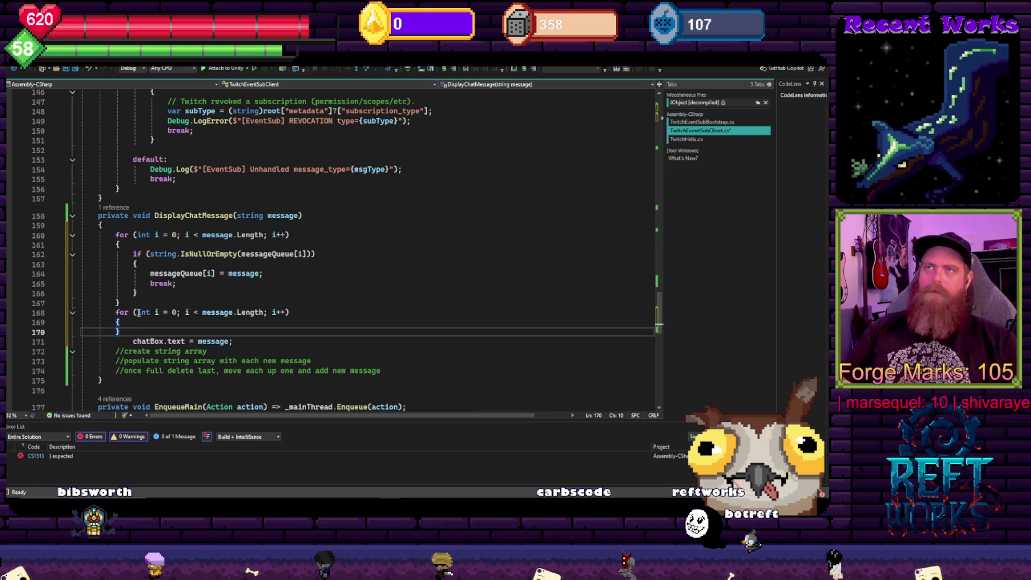
{"action": "left_click", "coordinate": [164, 324]}
{"action": "key", "text": "Return"}
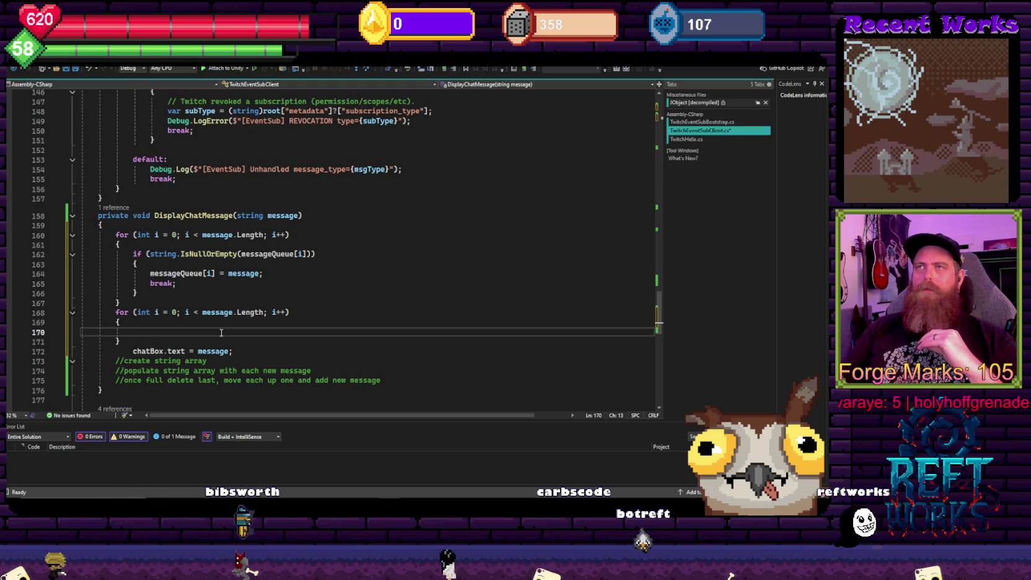
Paste the if condition into the second loop, negated as !string.IsNullOrEmpty(messageQueue[i])
{"action": "left_click_drag", "start_coordinate": [135, 264], "coordinate": [129, 255]}
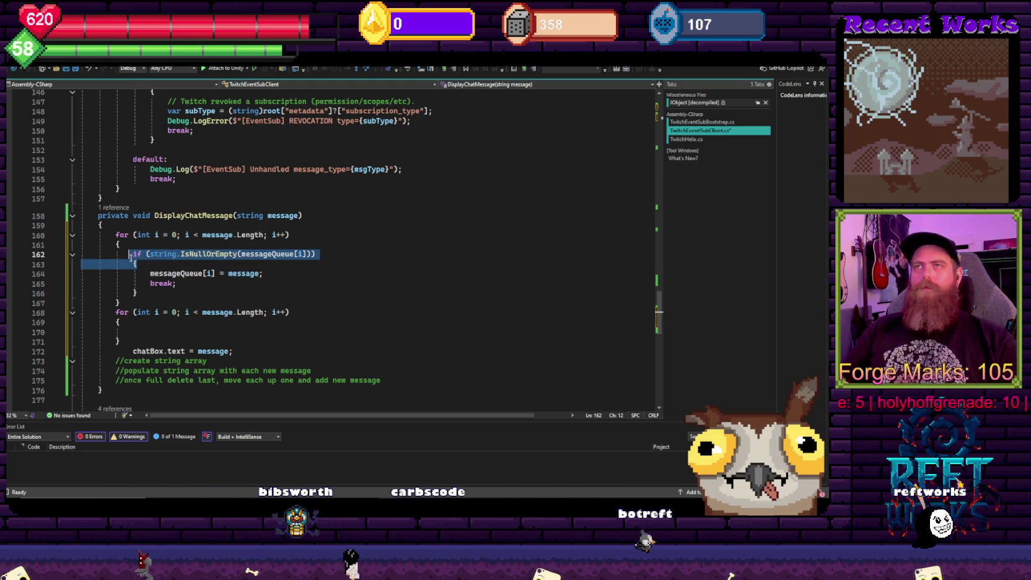
{"action": "left_click", "coordinate": [138, 327]}
{"action": "key", "text": "ctrl+v"}
{"action": "left_click", "coordinate": [152, 333]}
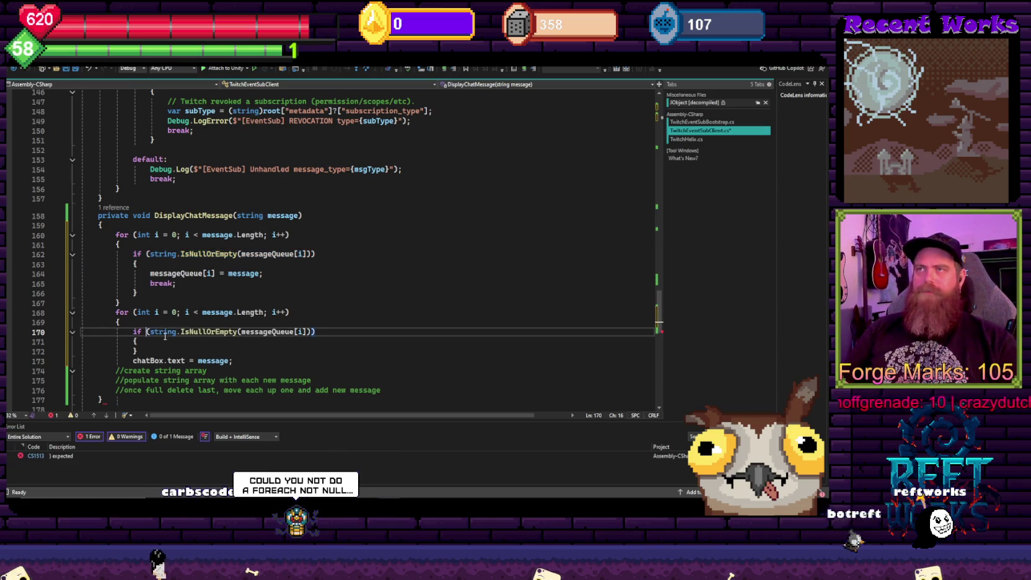
{"action": "type", "text": "!"}
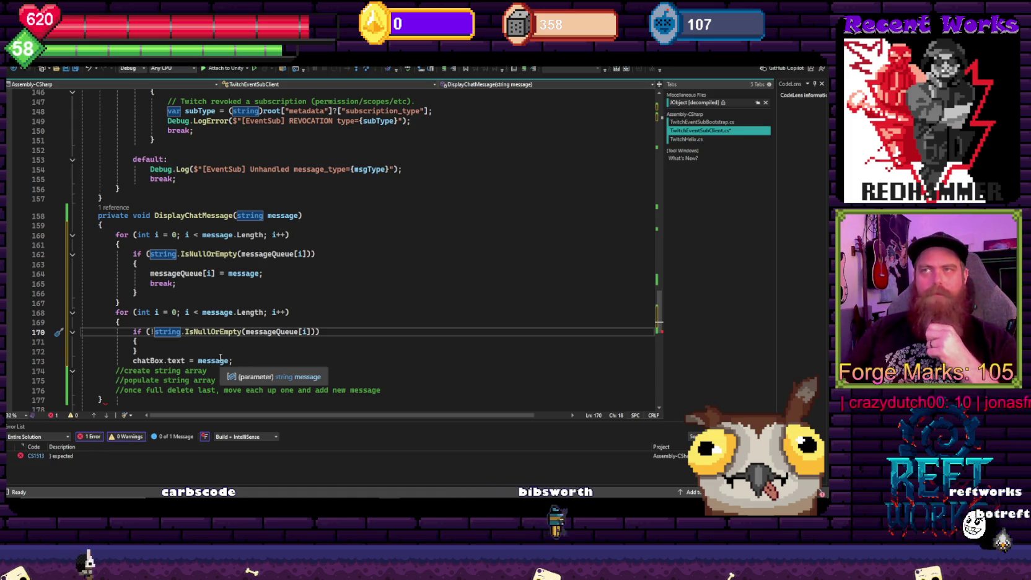
Cut the chatBox.text assignment out of the loop and close the if block and loop
{"action": "left_click", "coordinate": [137, 360]}
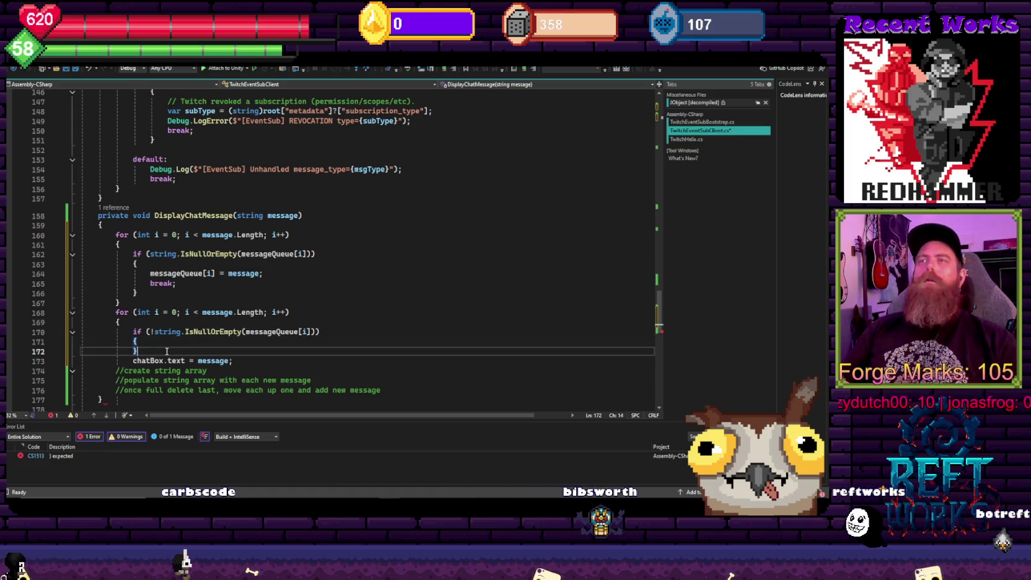
{"action": "key", "text": "shift+End"}
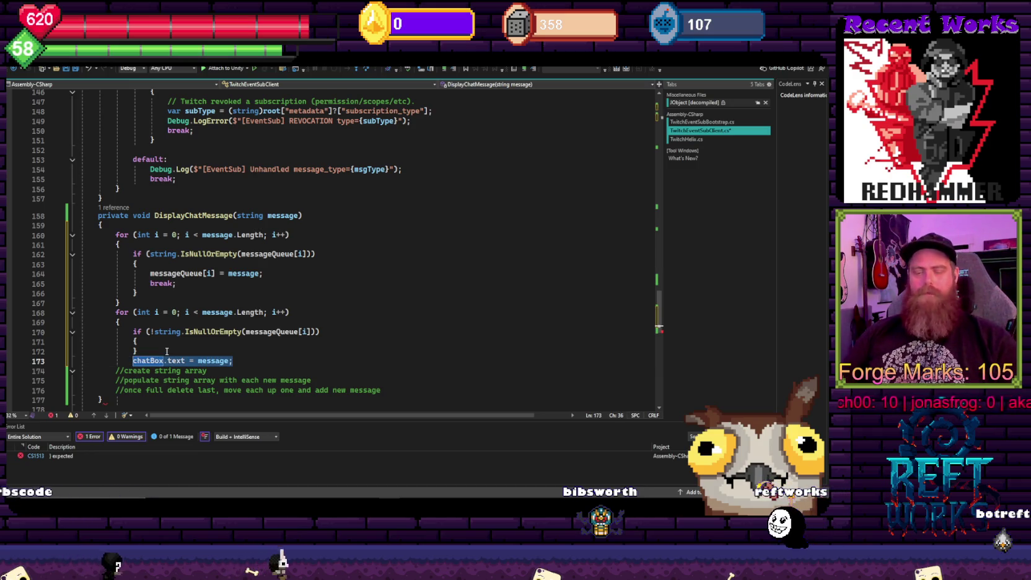
{"action": "key", "text": "ctrl+x"}
{"action": "left_click", "coordinate": [165, 345]}
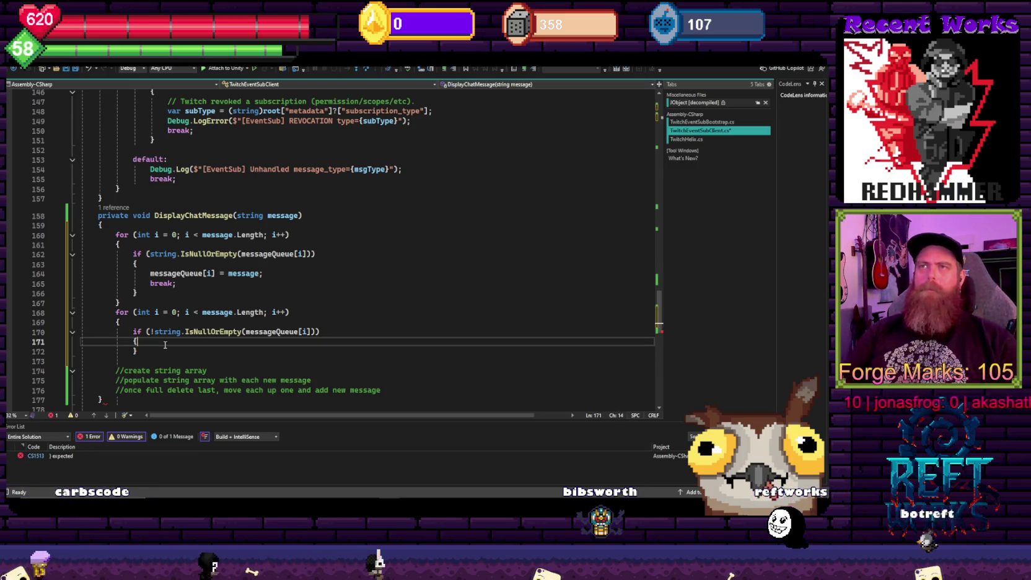
{"action": "key", "text": "Return"}
{"action": "key", "text": "Down"}
{"action": "key", "text": "Down"}
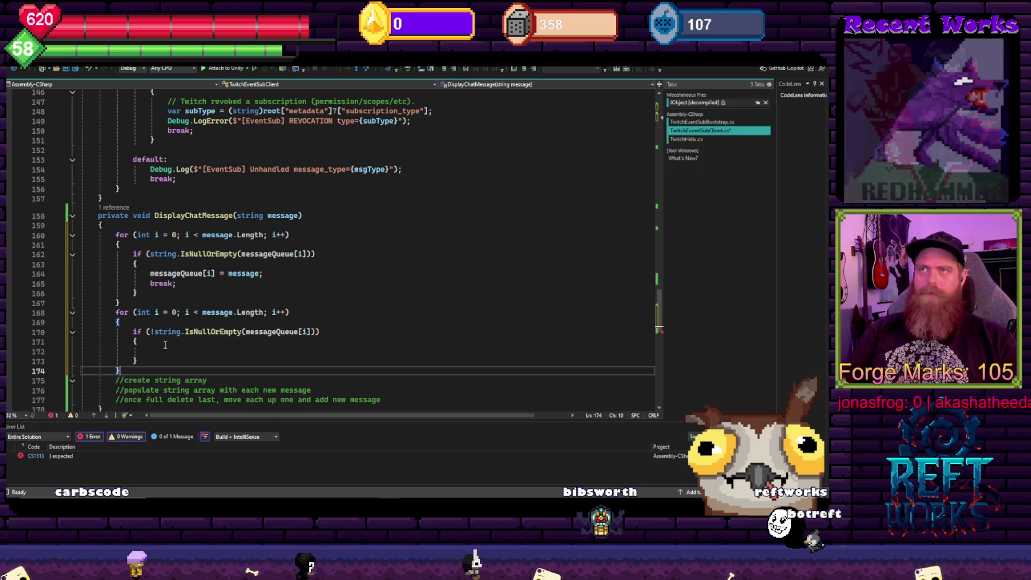
{"action": "type", "text": "}"}
{"action": "key", "text": "Return"}
{"action": "left_click", "coordinate": [166, 346]}
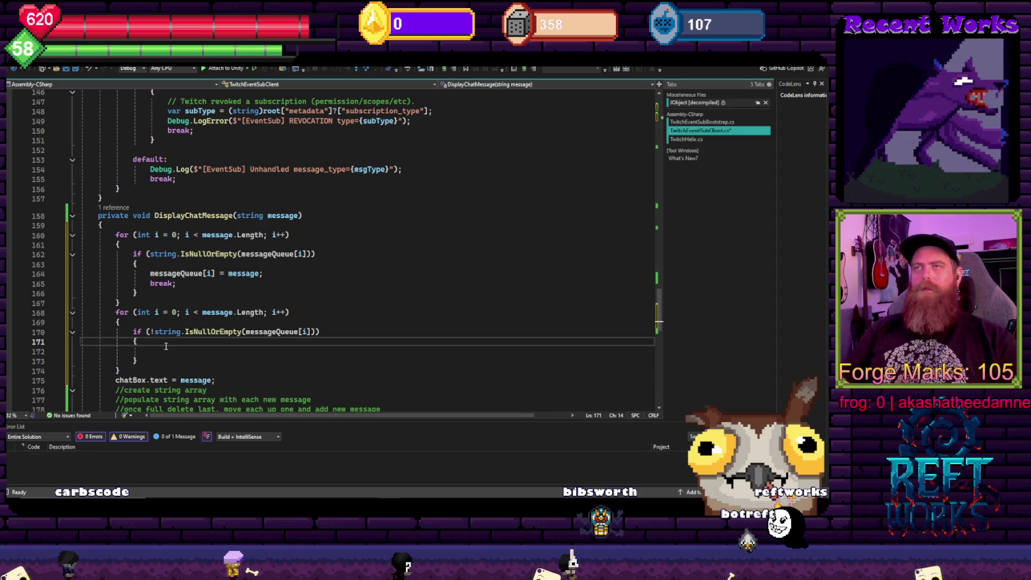
Add string chatBox = ""; at the top of DisplayChatMessage and save the script
{"action": "left_click", "coordinate": [124, 226]}
{"action": "key", "text": "Return"}
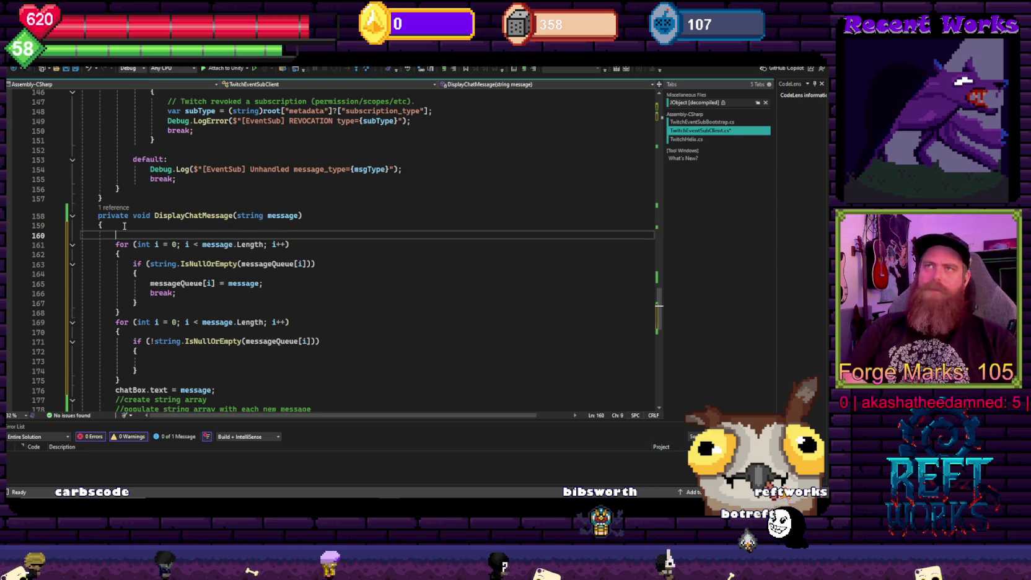
{"action": "type", "text": "string "}
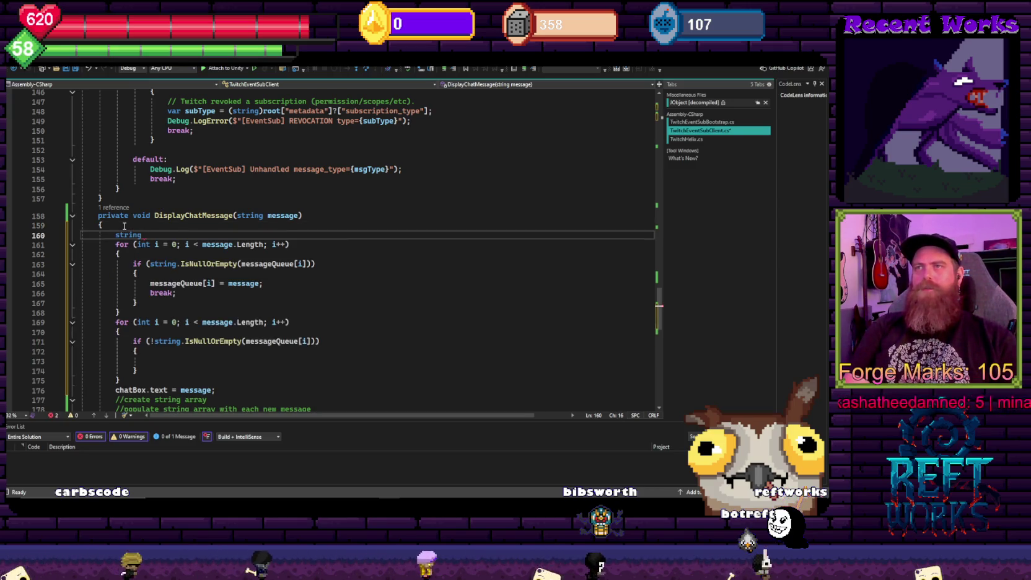
{"action": "type", "text": "chatBox"}
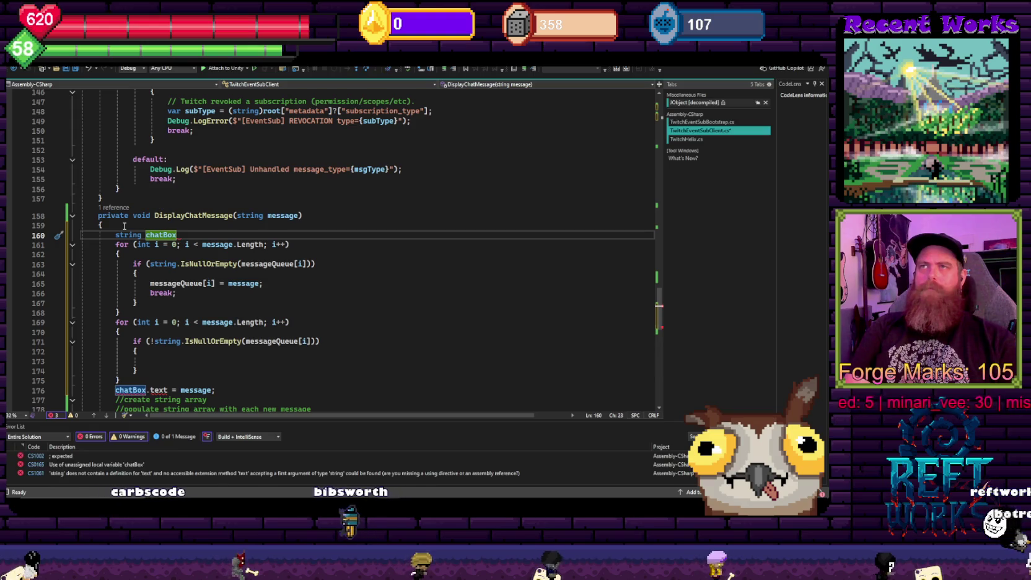
{"action": "type", "text": " = \"\""}
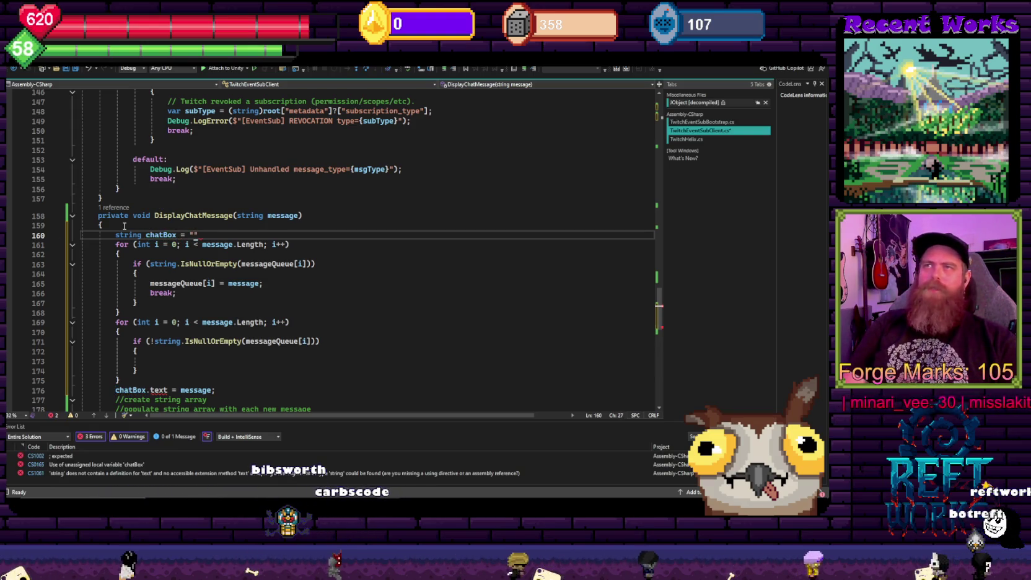
{"action": "key", "text": "Down"}
{"action": "key", "text": "Down"}
{"action": "key", "text": "ctrl+s"}
{"action": "scroll", "coordinate": [264, 263], "scroll_direction": "down", "scroll_amount": 1}
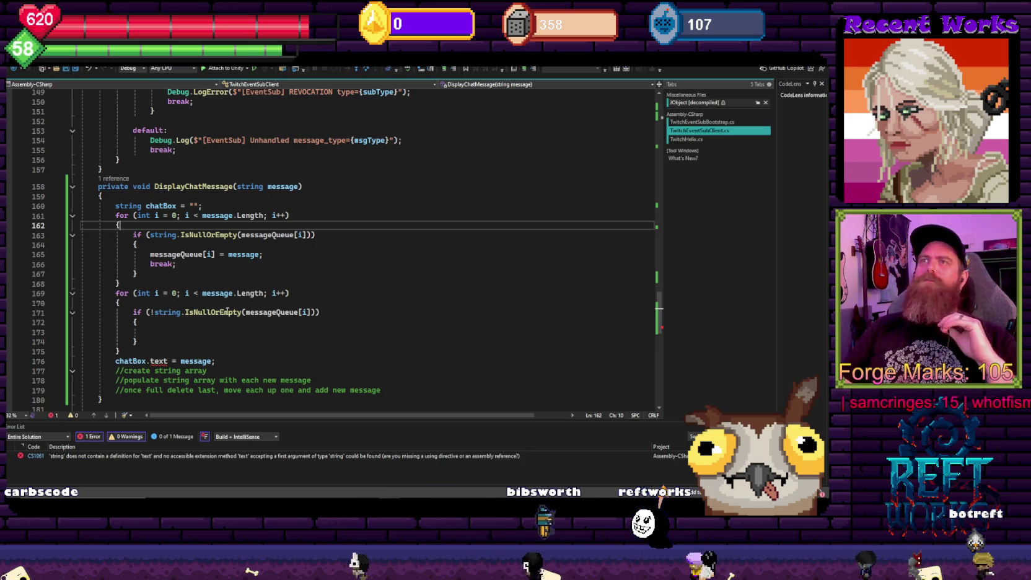
Turn the second loop into foreach(string msg in messageQueue)
{"action": "left_click_drag", "start_coordinate": [294, 293], "coordinate": [133, 294]}
{"action": "key", "text": "BackSpace"}
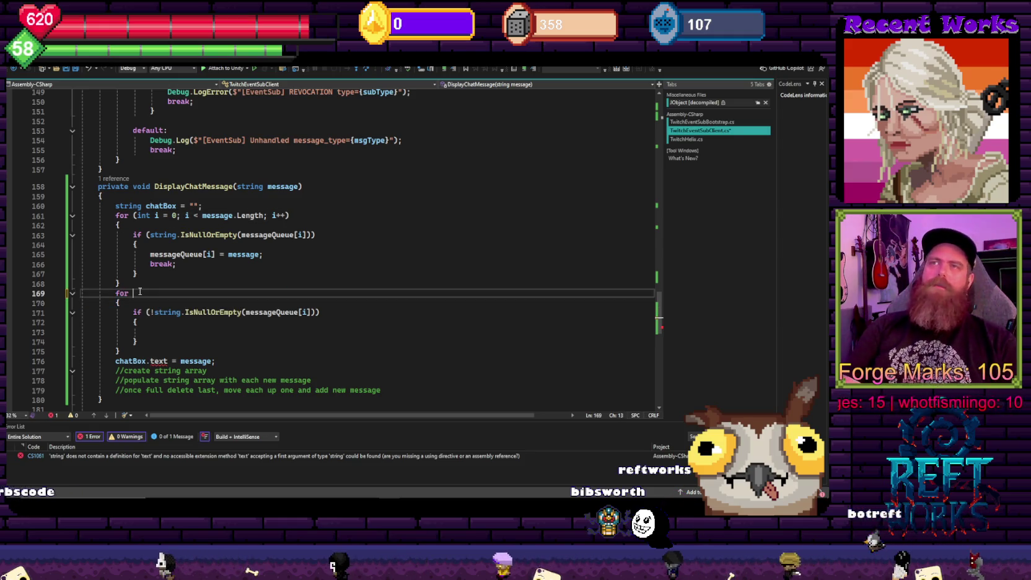
{"action": "type", "text": "each("}
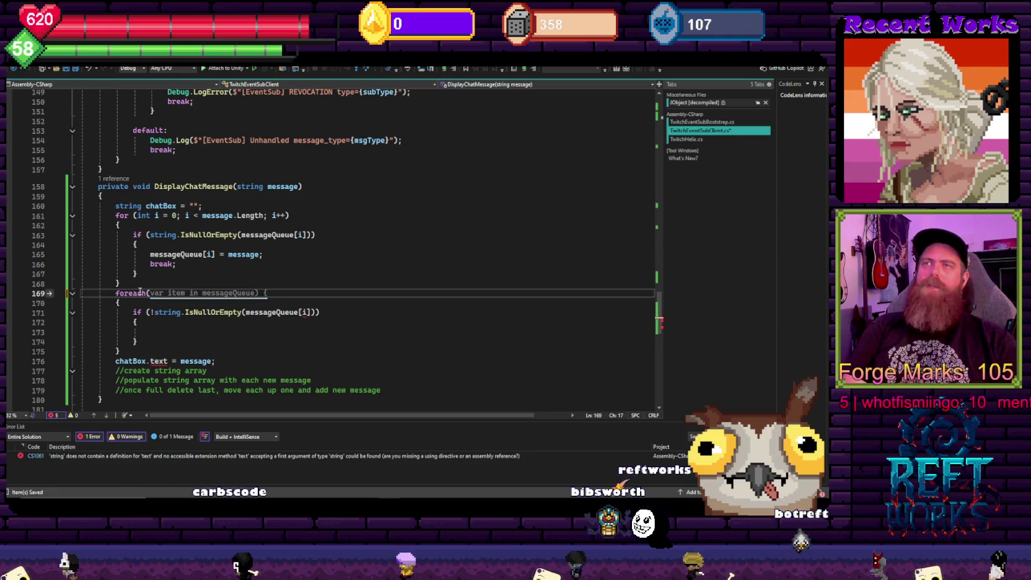
{"action": "key", "text": "Tab"}
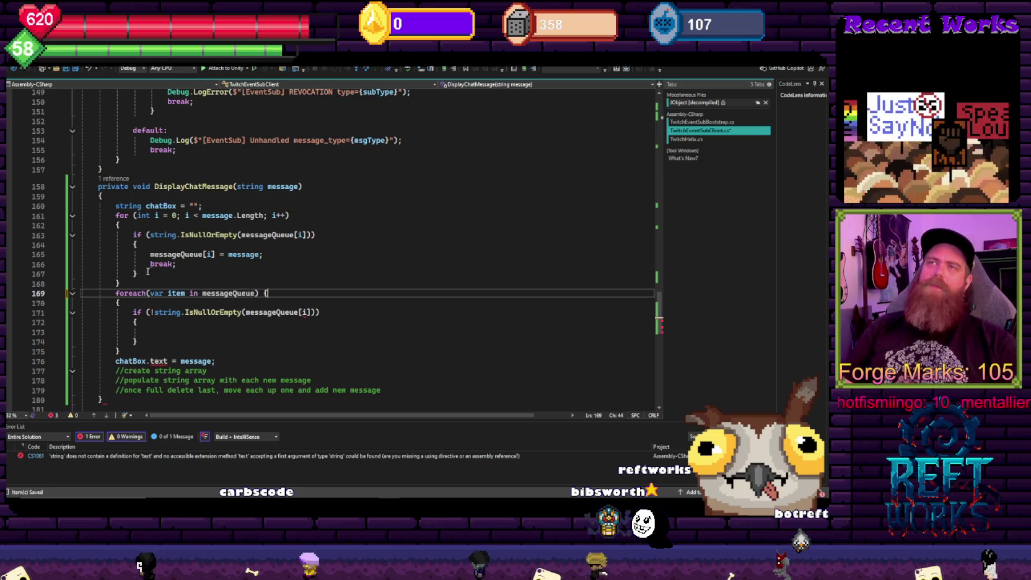
{"action": "double_click", "coordinate": [155, 293]}
{"action": "type", "text": "string"}
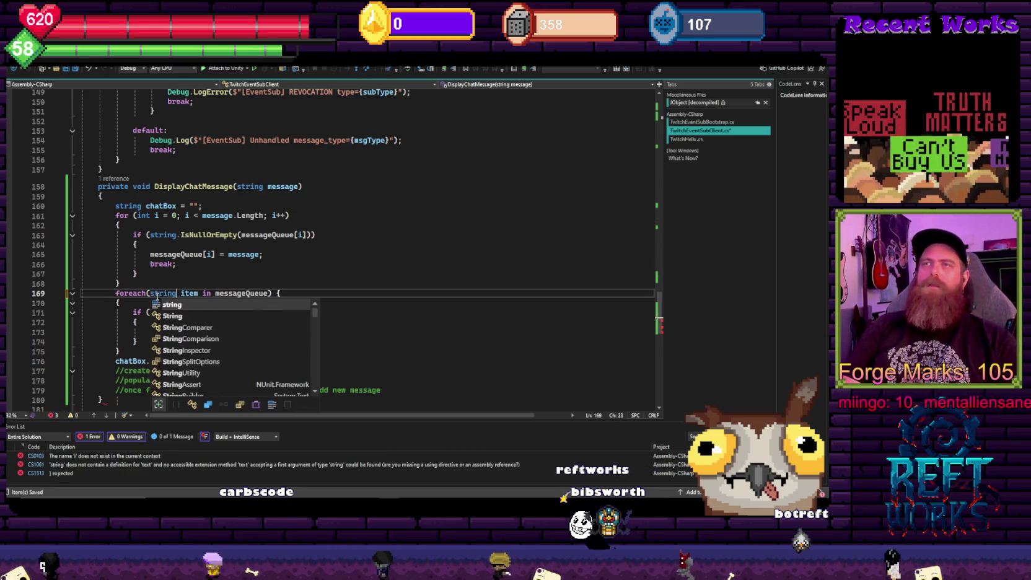
{"action": "key", "text": "BackSpace"}
{"action": "key", "text": "BackSpace"}
{"action": "key", "text": "Delete"}
{"action": "key", "text": "Delete"}
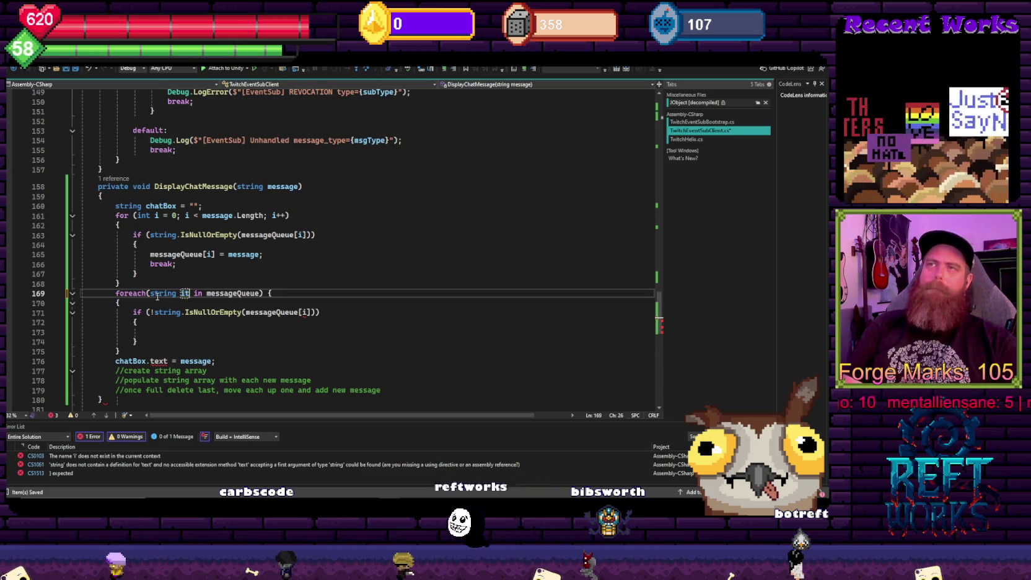
{"action": "type", "text": "msg"}
{"action": "key", "text": "End"}
Replace messageQueue[i] with msg in the second loop's empty check
{"action": "mouse_move", "coordinate": [138, 341]}
{"action": "left_mouse_down"}
{"action": "mouse_move", "coordinate": [123, 342]}
{"action": "mouse_move", "coordinate": [132, 312]}
{"action": "left_mouse_up"}
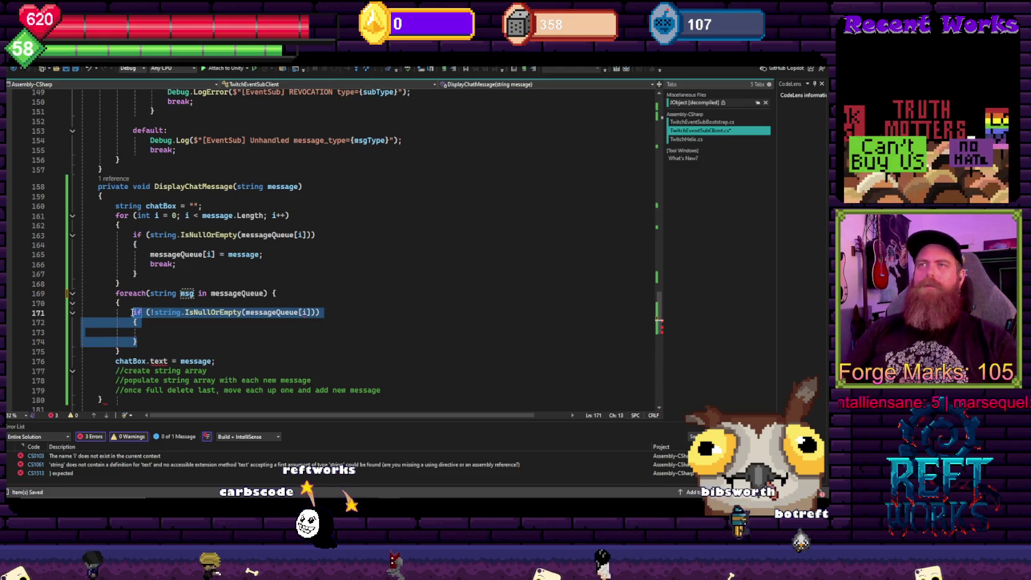
{"action": "left_click", "coordinate": [155, 333]}
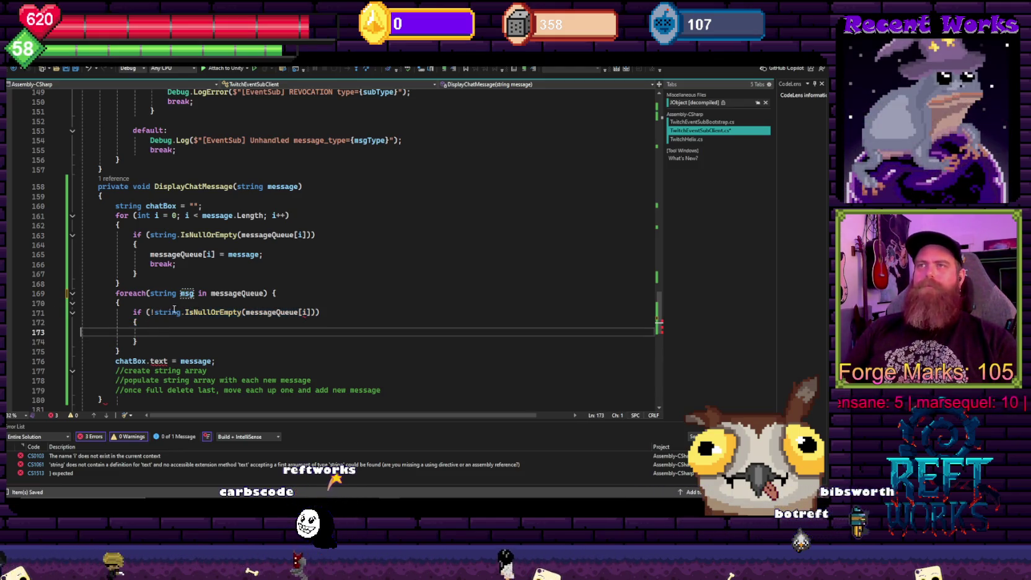
{"action": "double_click", "coordinate": [187, 294]}
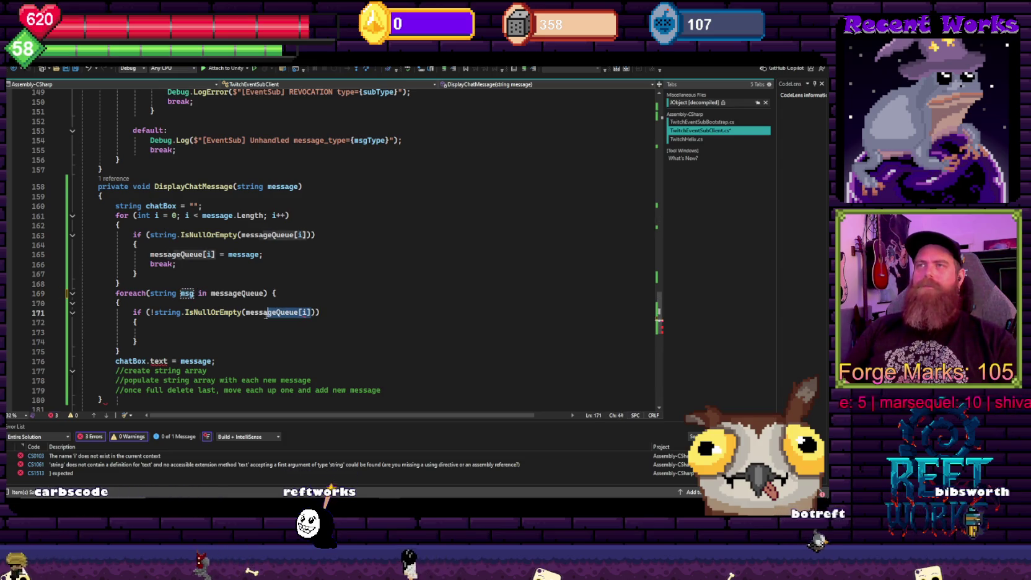
{"action": "left_click_drag", "start_coordinate": [316, 313], "coordinate": [248, 313]}
{"action": "type", "text": "msg"}
Review the chatBox line and the first for loop by selecting them
{"action": "left_click", "coordinate": [320, 274]}
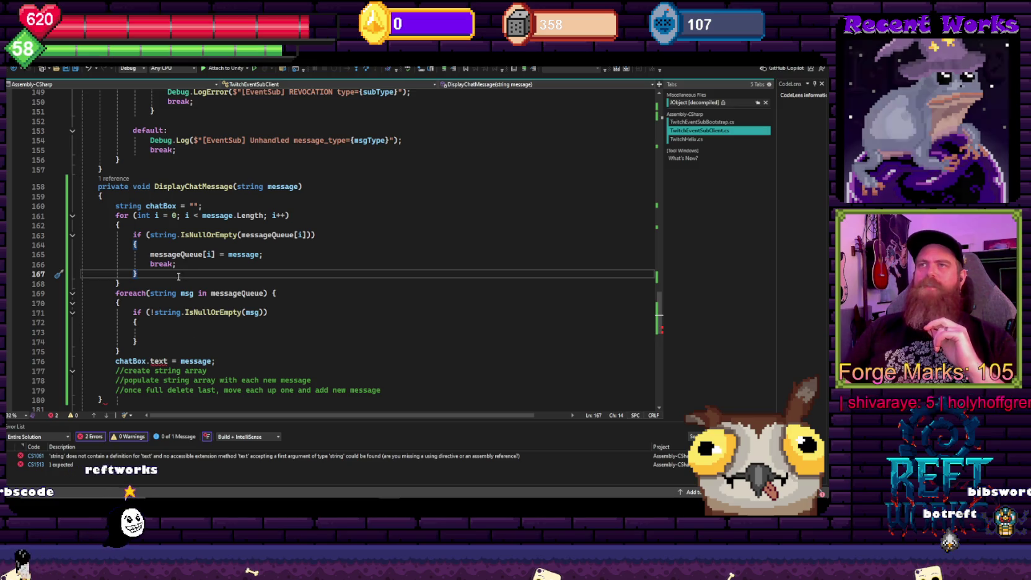
{"action": "left_click_drag", "start_coordinate": [179, 275], "coordinate": [90, 206]}
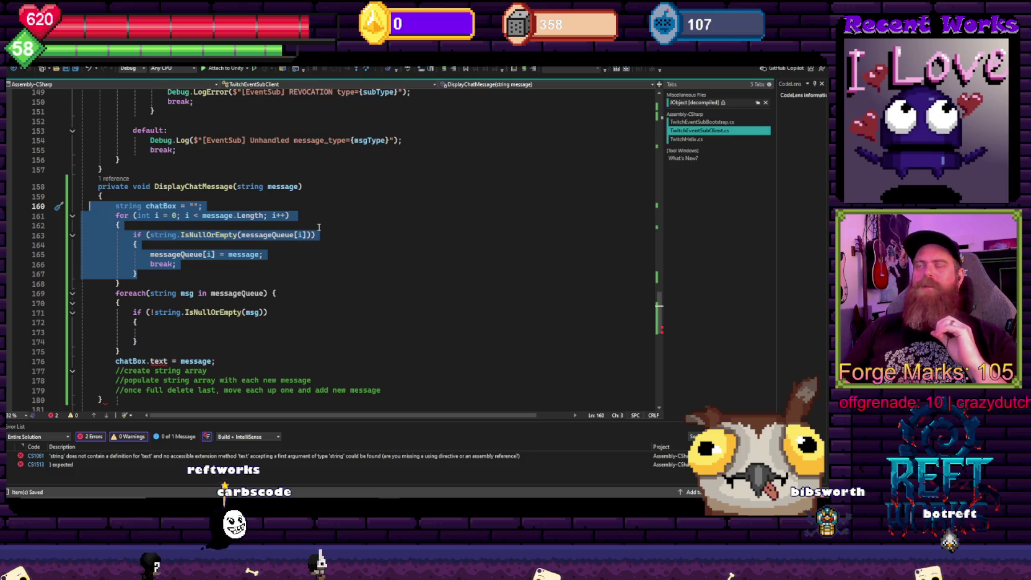
{"action": "left_click", "coordinate": [323, 264]}
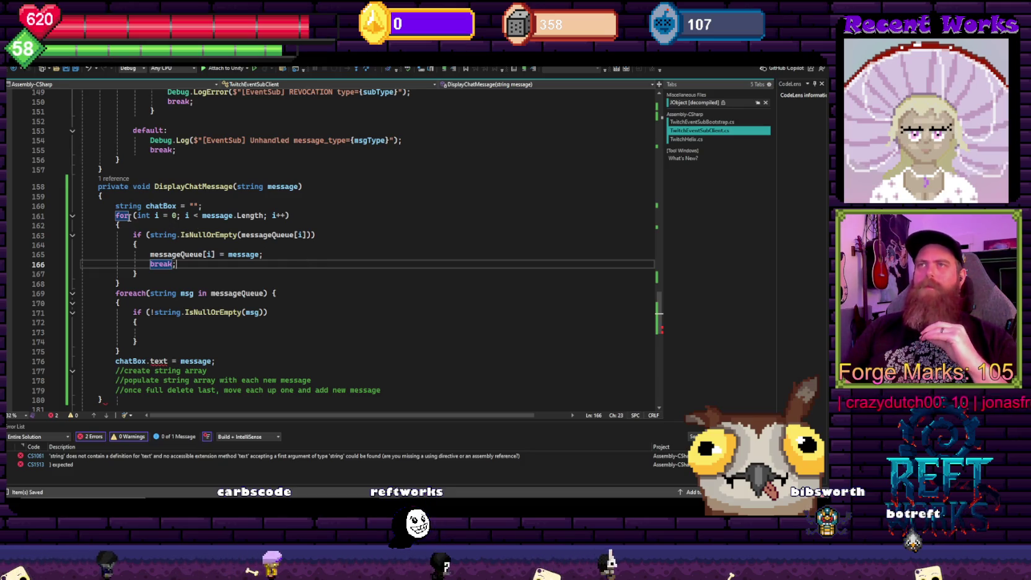
{"action": "left_click_drag", "start_coordinate": [136, 217], "coordinate": [254, 272]}
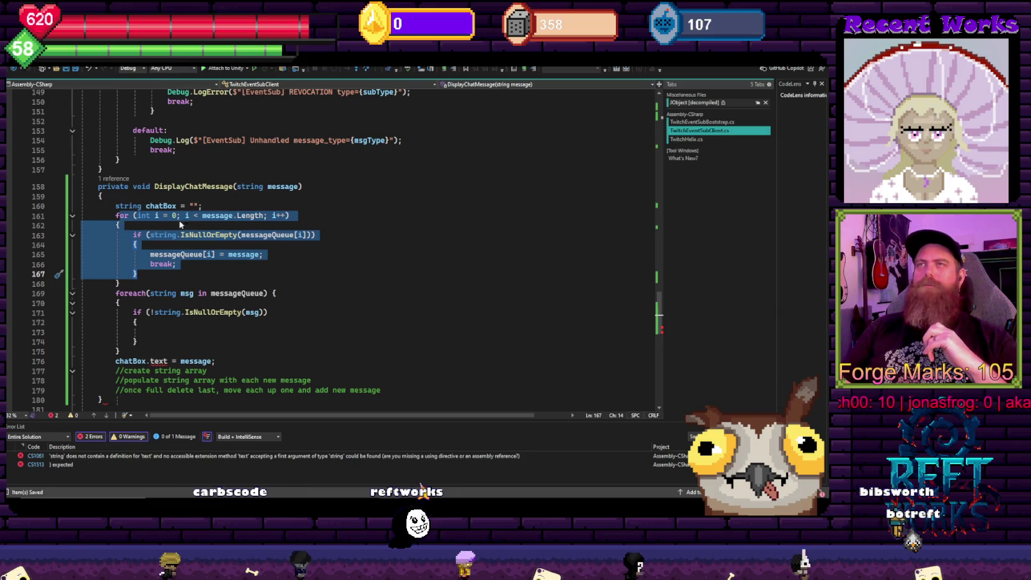
{"action": "mouse_move", "coordinate": [113, 216]}
{"action": "left_mouse_down"}
{"action": "mouse_move", "coordinate": [186, 248]}
{"action": "mouse_move", "coordinate": [137, 274]}
{"action": "left_mouse_up"}
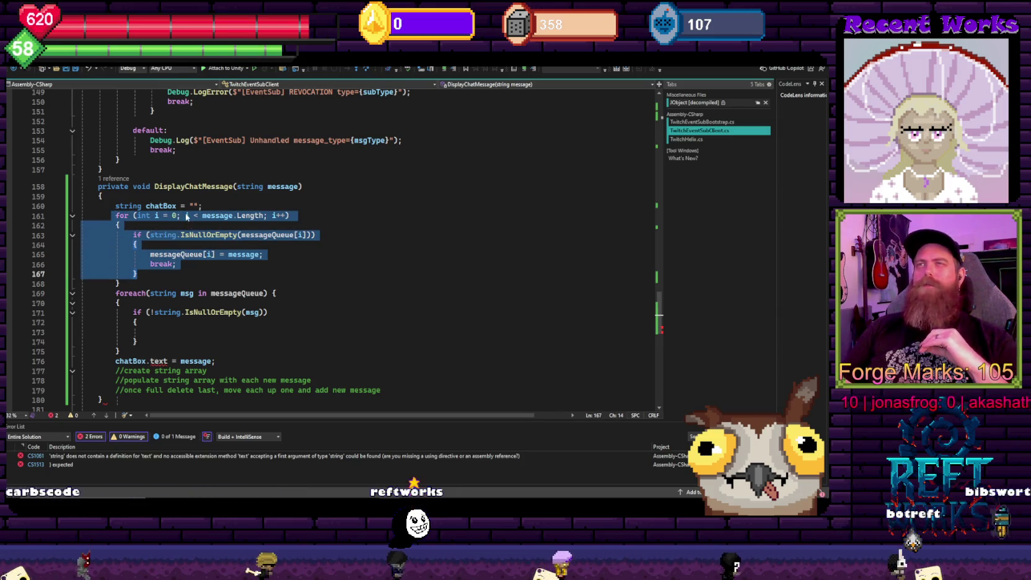
{"action": "left_click", "coordinate": [233, 297]}
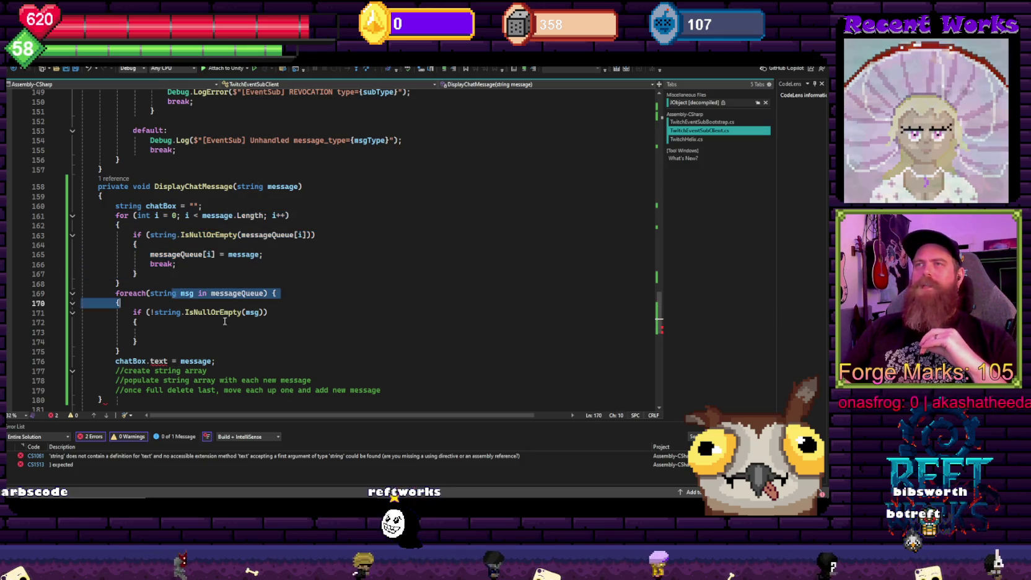
{"action": "key", "text": "Down"}
{"action": "key", "text": "Down"}
{"action": "key", "text": "Down"}
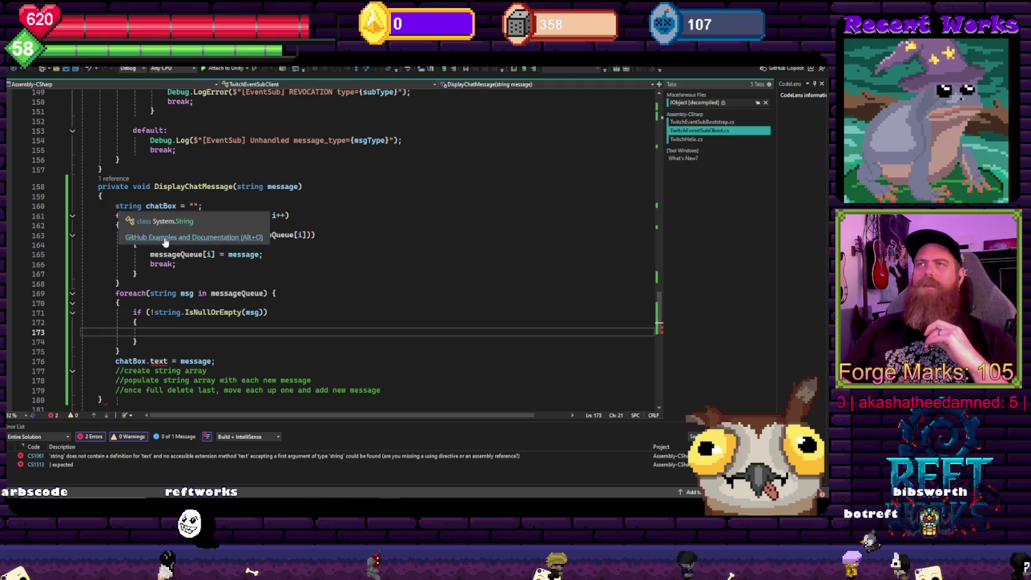
{"action": "left_click_drag", "start_coordinate": [103, 195], "coordinate": [120, 284]}
{"action": "left_click", "coordinate": [420, 314]}
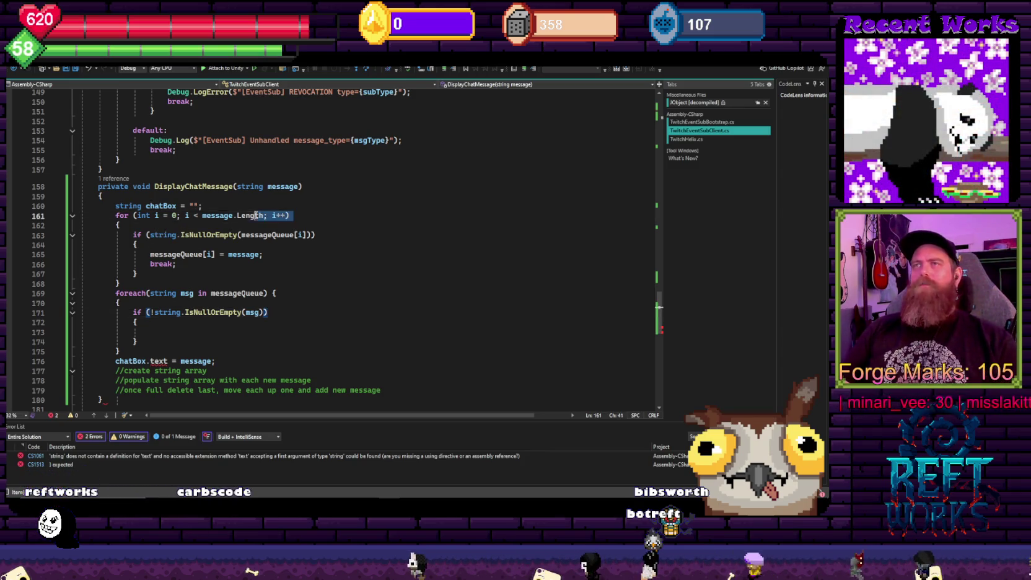
Try a foreach (string msg in messageQueue) header with msg in the first empty check, and save
{"action": "type", "text": "each"}
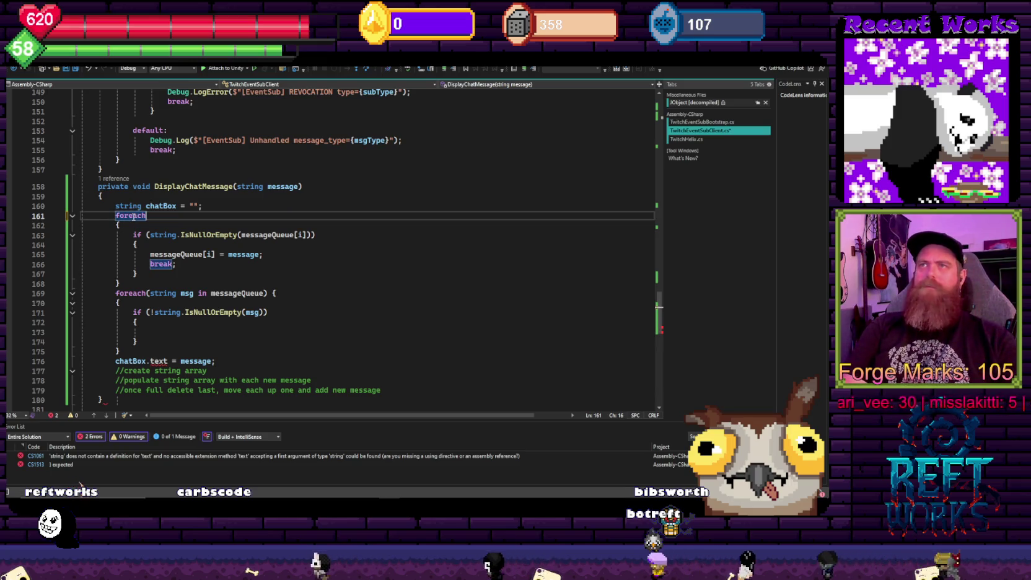
{"action": "type", "text": " (string msg"}
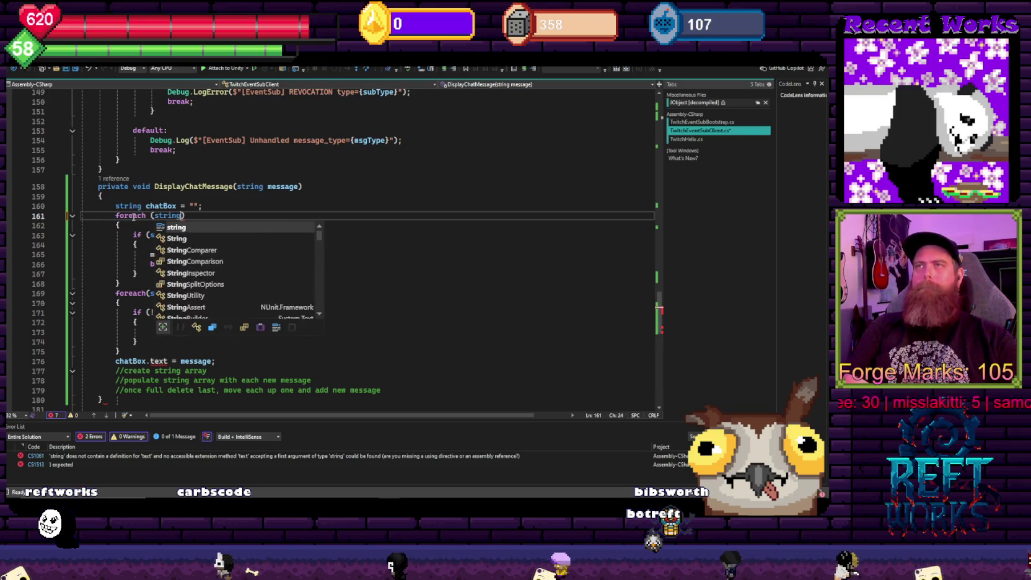
{"action": "type", "text": " in message"}
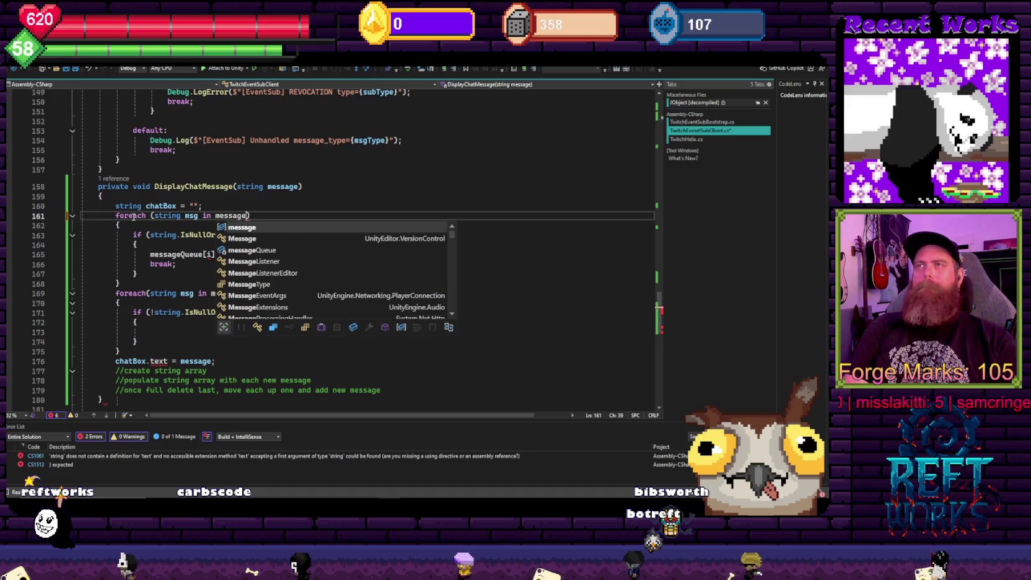
{"action": "key", "text": "Tab"}
{"action": "type", "text": ")"}
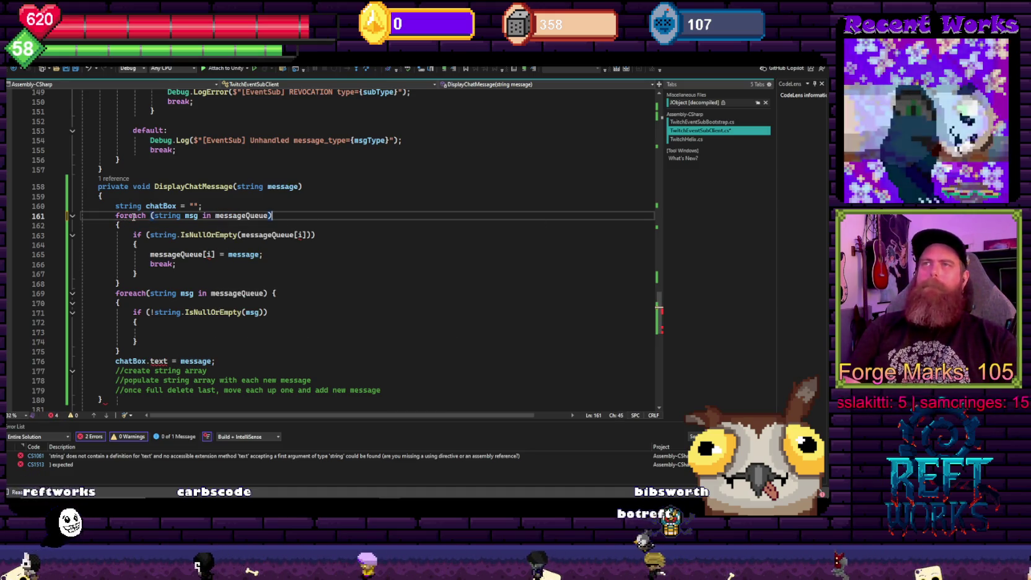
{"action": "left_click", "coordinate": [251, 235]}
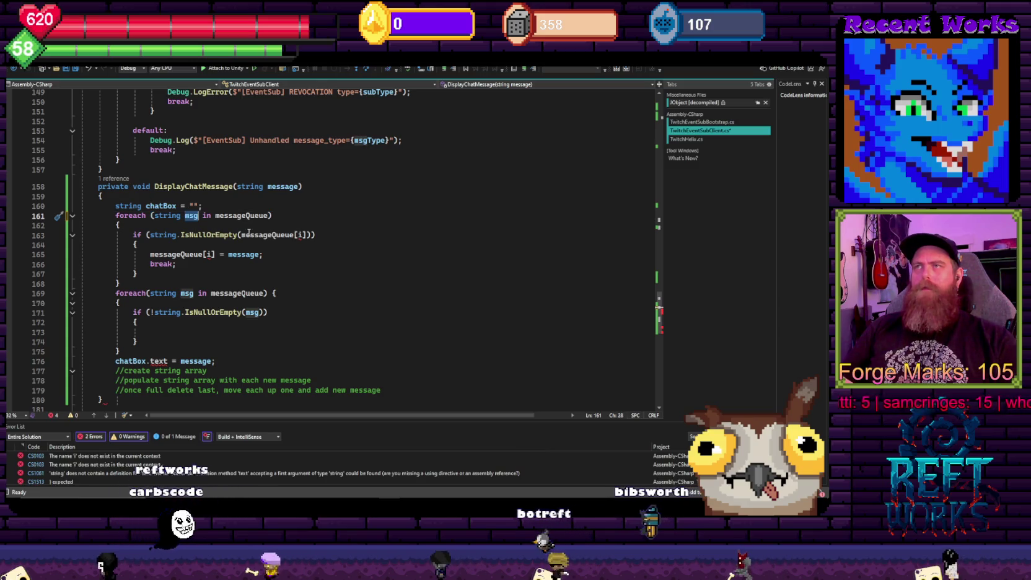
{"action": "type", "text": "msg"}
{"action": "key", "text": "ctrl+s"}
Revert the first loop to an indexed for loop over message.Length that checks messageQueue[i] for emptiness
{"action": "left_click", "coordinate": [312, 206]}
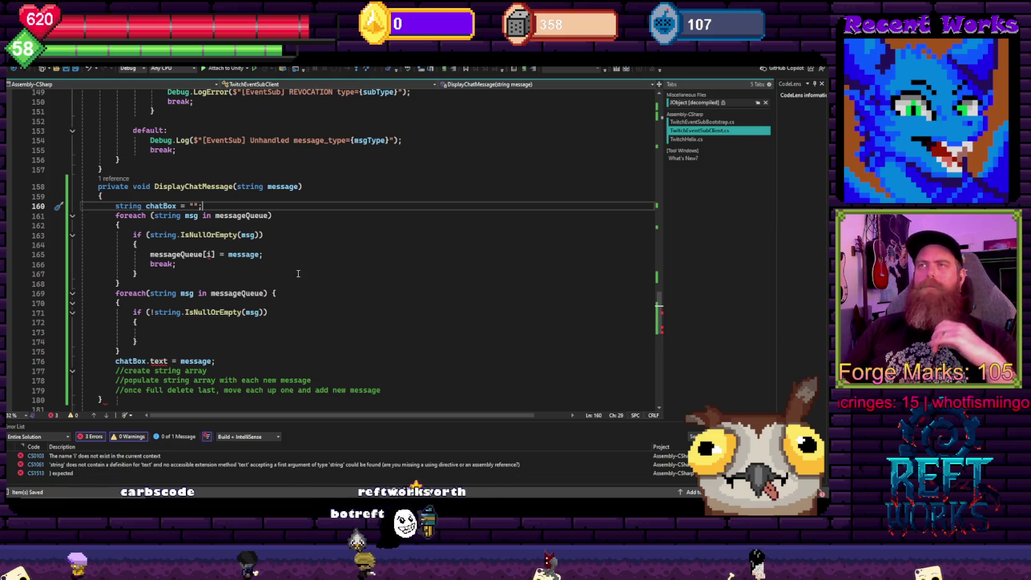
{"action": "mouse_move", "coordinate": [213, 258]}
{"action": "left_click", "coordinate": [241, 235]}
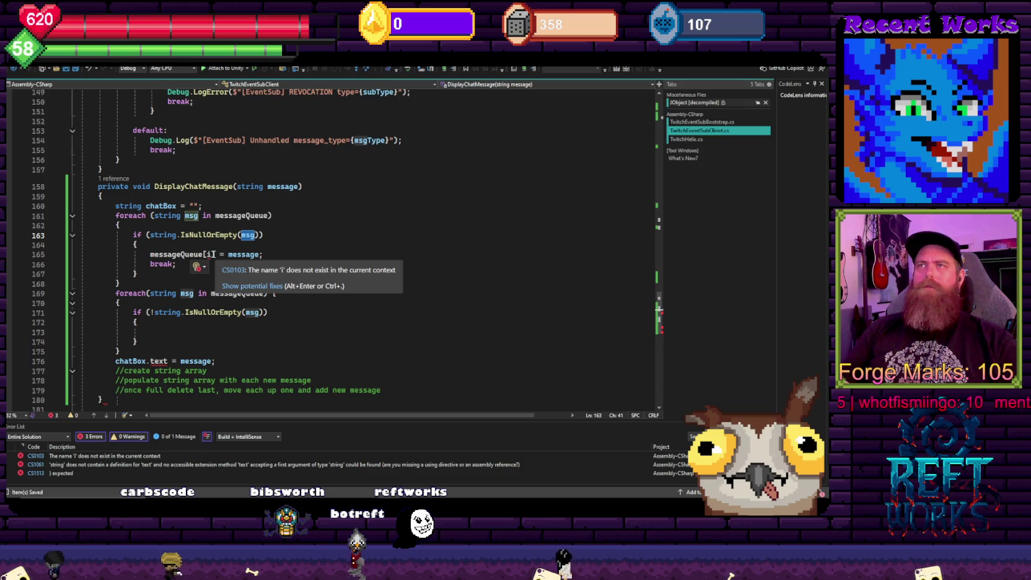
{"action": "mouse_move", "coordinate": [177, 264]}
{"action": "left_mouse_down"}
{"action": "mouse_move", "coordinate": [84, 255]}
{"action": "mouse_move", "coordinate": [158, 255]}
{"action": "left_mouse_up"}
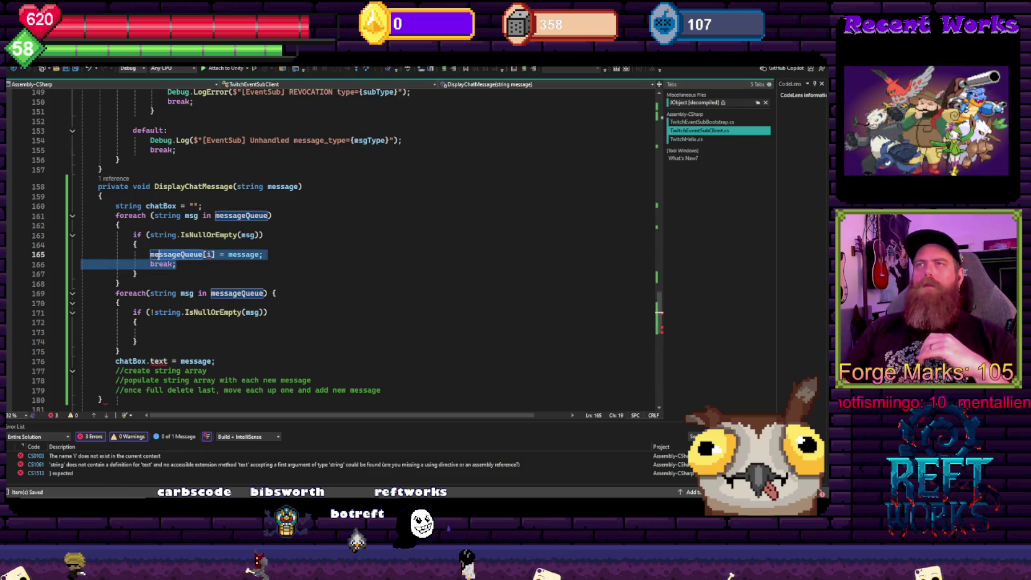
{"action": "left_click", "coordinate": [220, 280]}
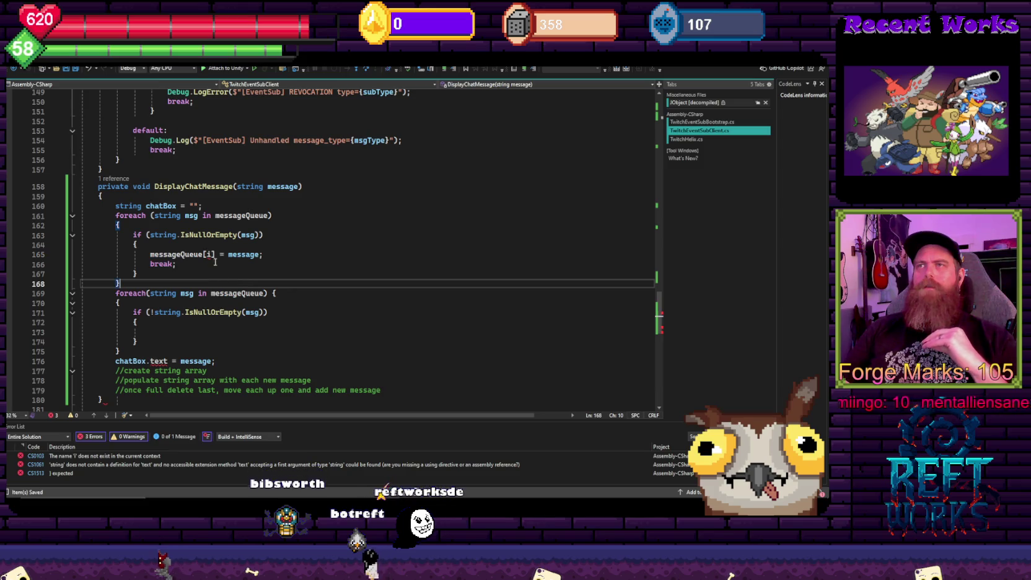
{"action": "left_click", "coordinate": [214, 255]}
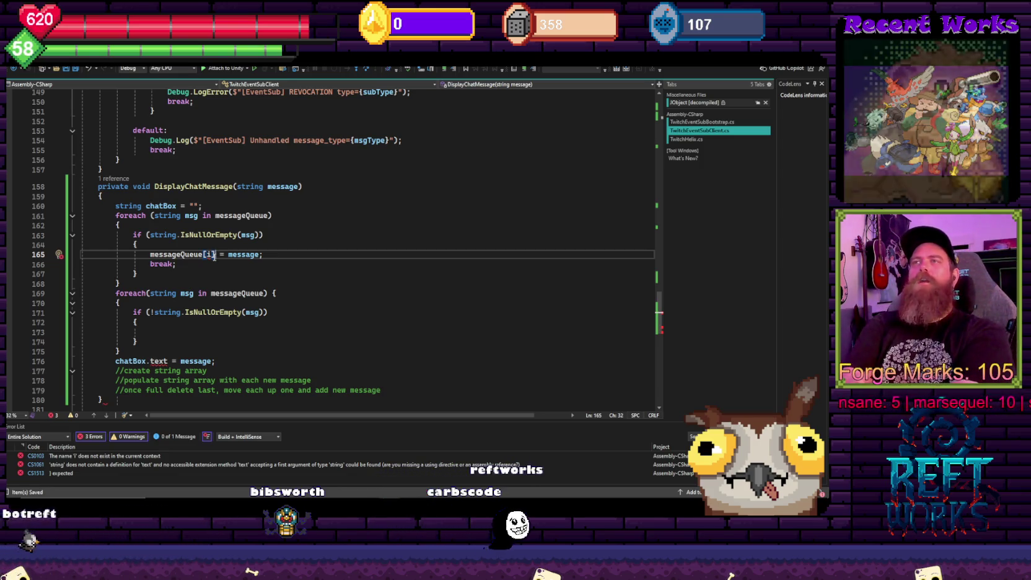
{"action": "double_click", "coordinate": [253, 217]}
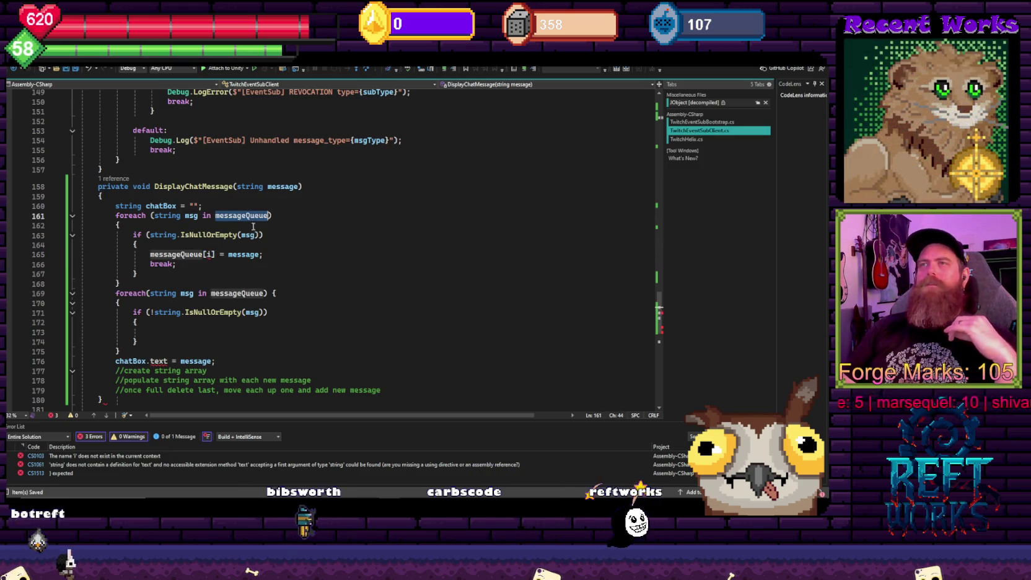
{"action": "mouse_move", "coordinate": [120, 352]}
{"action": "left_mouse_down"}
{"action": "mouse_move", "coordinate": [132, 312]}
{"action": "mouse_move", "coordinate": [116, 293]}
{"action": "left_mouse_up"}
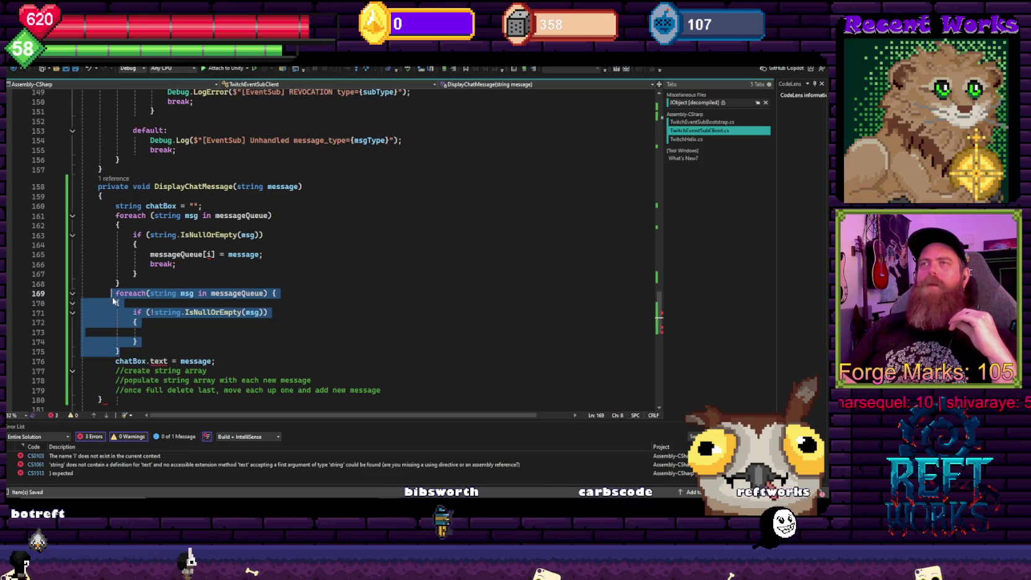
{"action": "left_click", "coordinate": [268, 224]}
{"action": "key", "text": "ctrl+z"}
{"action": "key", "text": "ctrl+z"}
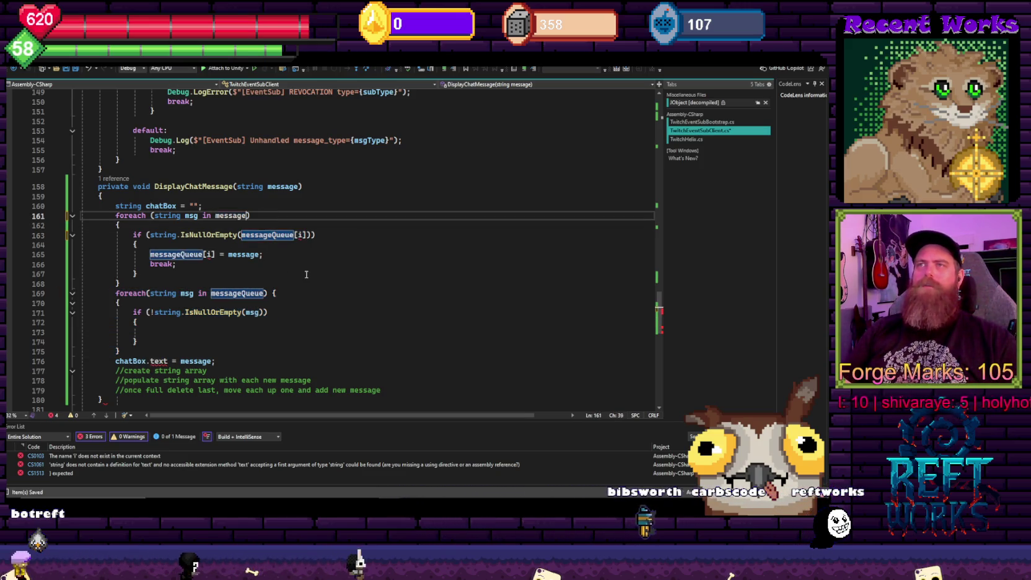
{"action": "key", "text": "ctrl+BackSpace"}
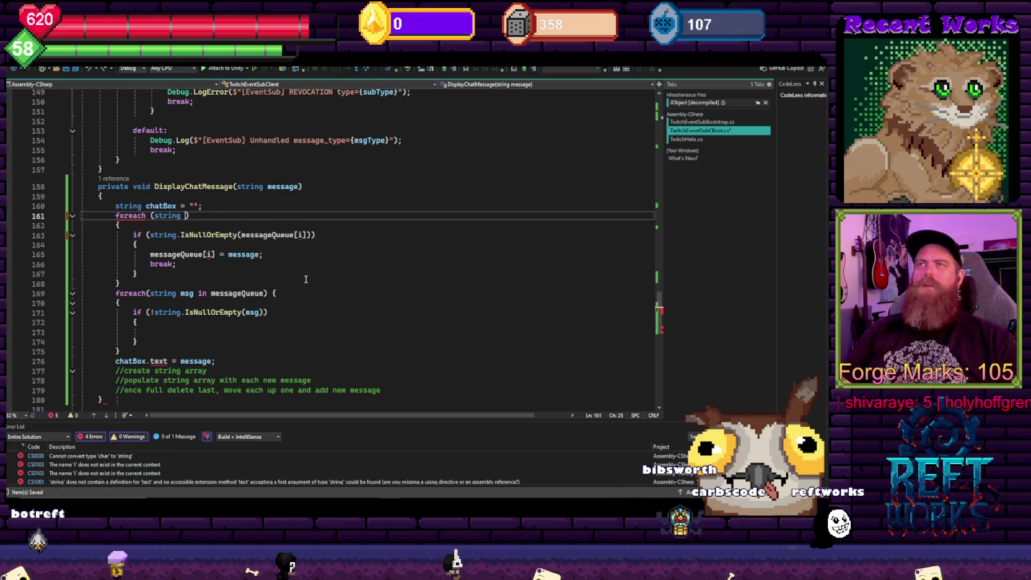
{"action": "key", "text": "ctrl+z"}
{"action": "key", "text": "ctrl+z"}
{"action": "key", "text": "ctrl+z"}
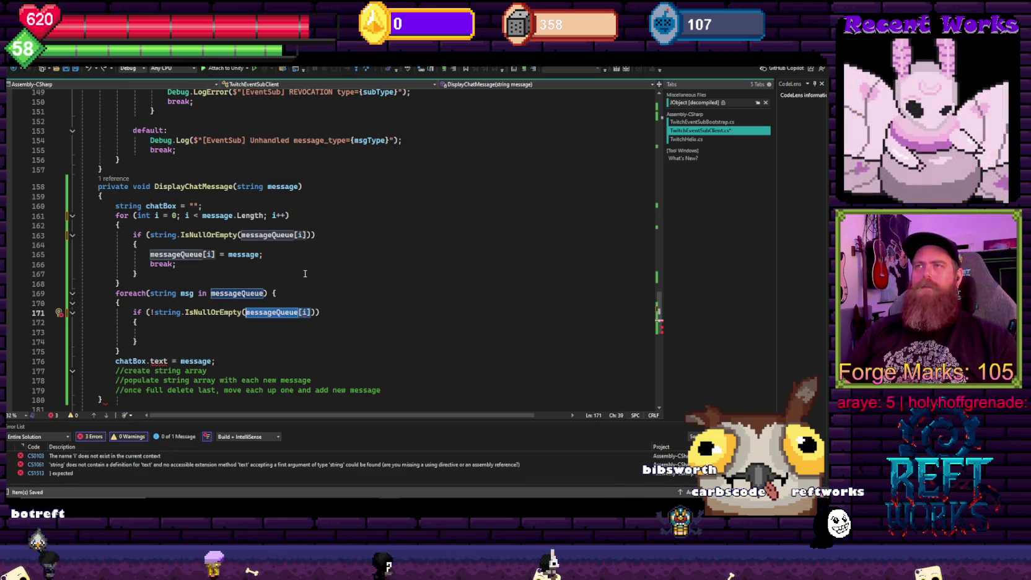
Restore msg as the argument of the second loop's empty check
{"action": "type", "text": "msg"}
{"action": "left_click", "coordinate": [314, 275]}
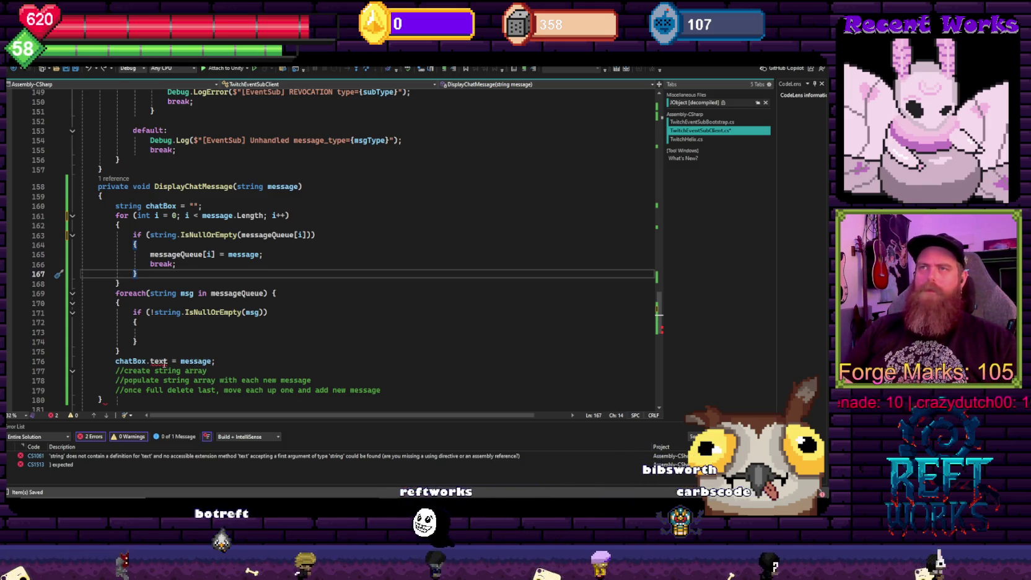
{"action": "left_click", "coordinate": [210, 332]}
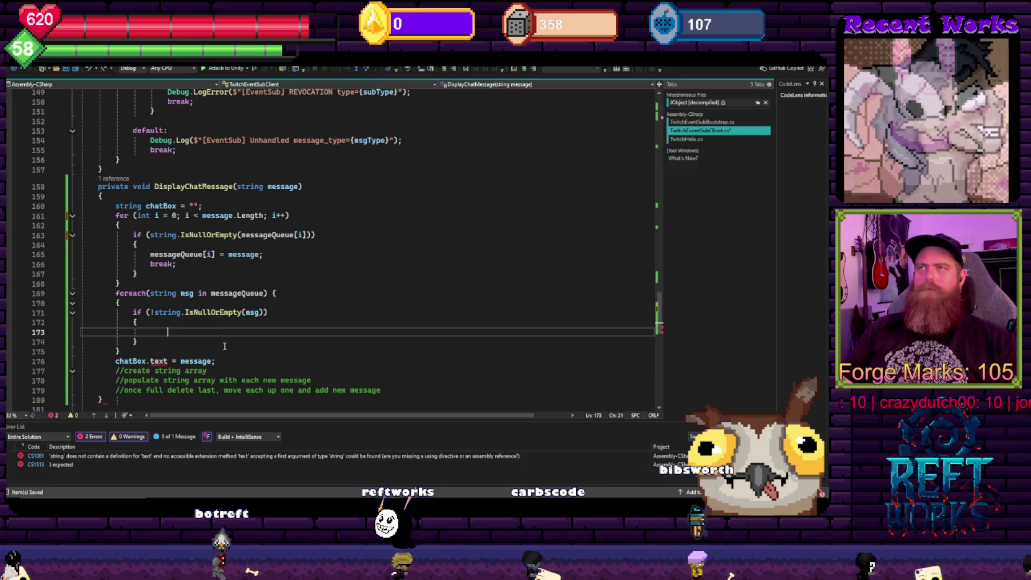
{"action": "scroll", "coordinate": [214, 352], "scroll_direction": "down", "scroll_amount": 2}
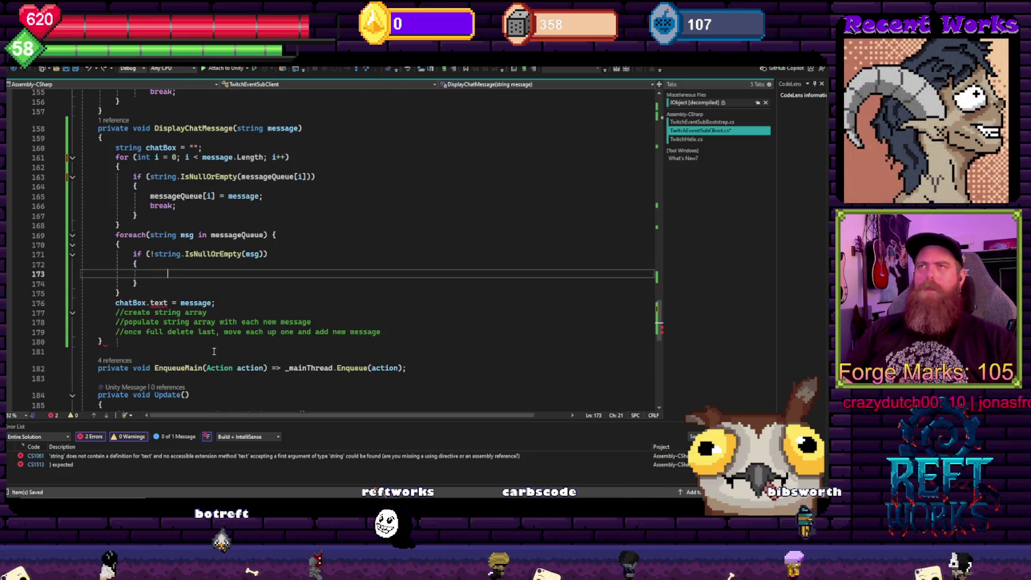
{"action": "scroll", "coordinate": [214, 352], "scroll_direction": "up", "scroll_amount": 2}
Add a chatBox = "/n" assignment inside the second check's if block and save
{"action": "left_click", "coordinate": [162, 202]}
{"action": "left_click", "coordinate": [174, 329]}
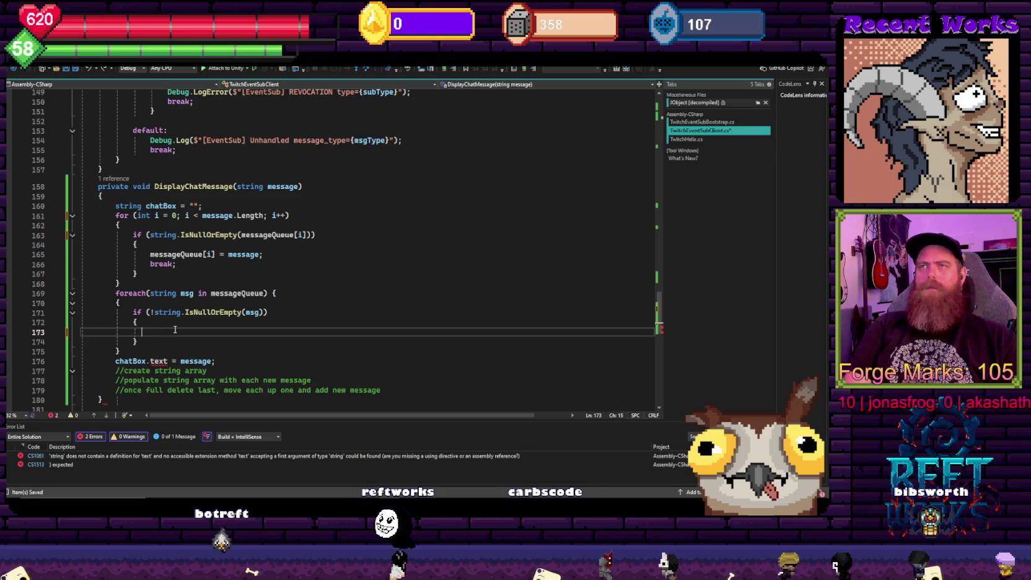
{"action": "type", "text": "chatBox"}
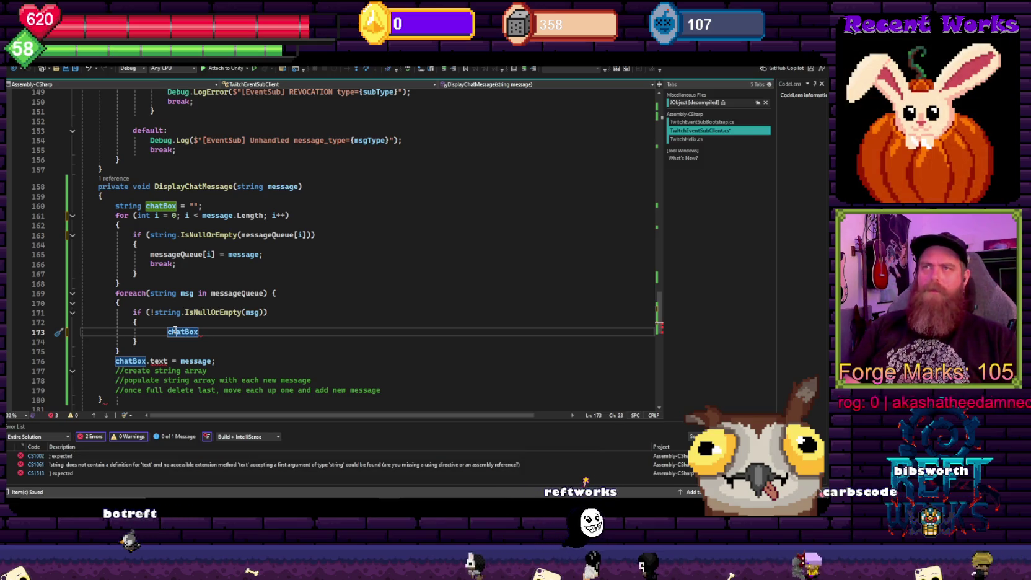
{"action": "key", "text": "shift+Tab"}
{"action": "type", "text": "chatBox"}
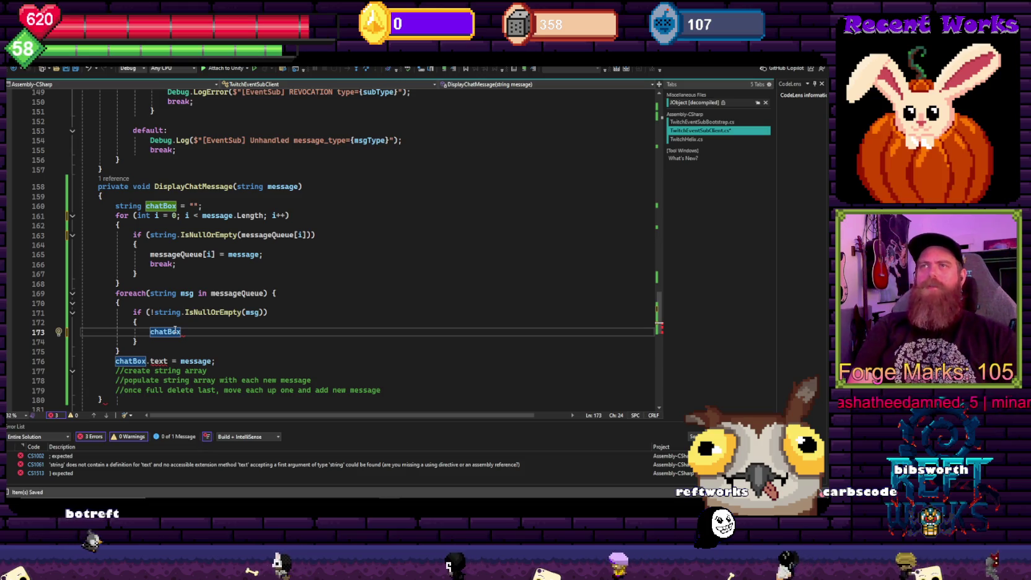
{"action": "type", "text": " = \"\""}
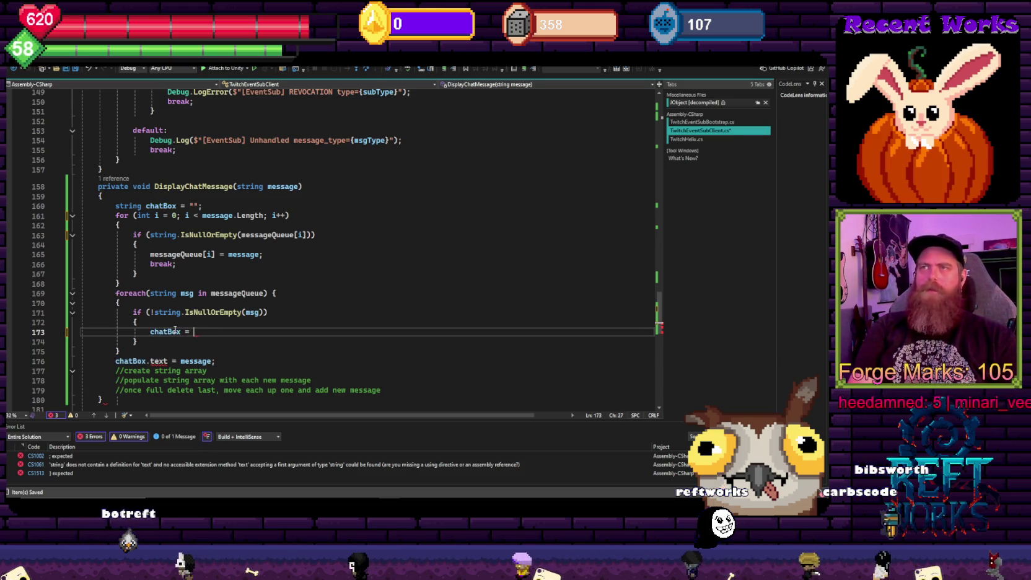
{"action": "key", "text": "Left"}
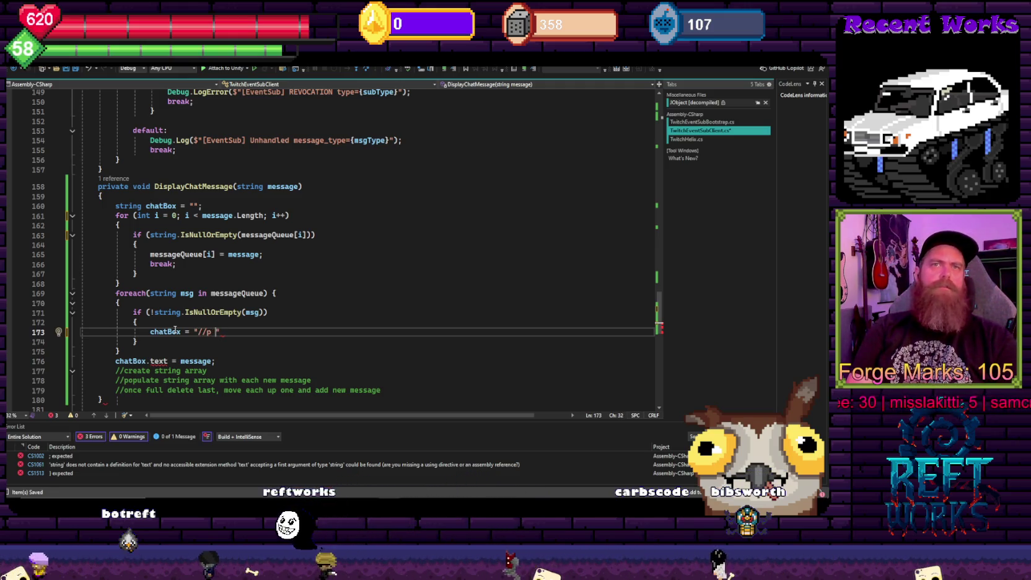
{"action": "left_click_drag", "start_coordinate": [215, 333], "coordinate": [202, 332]}
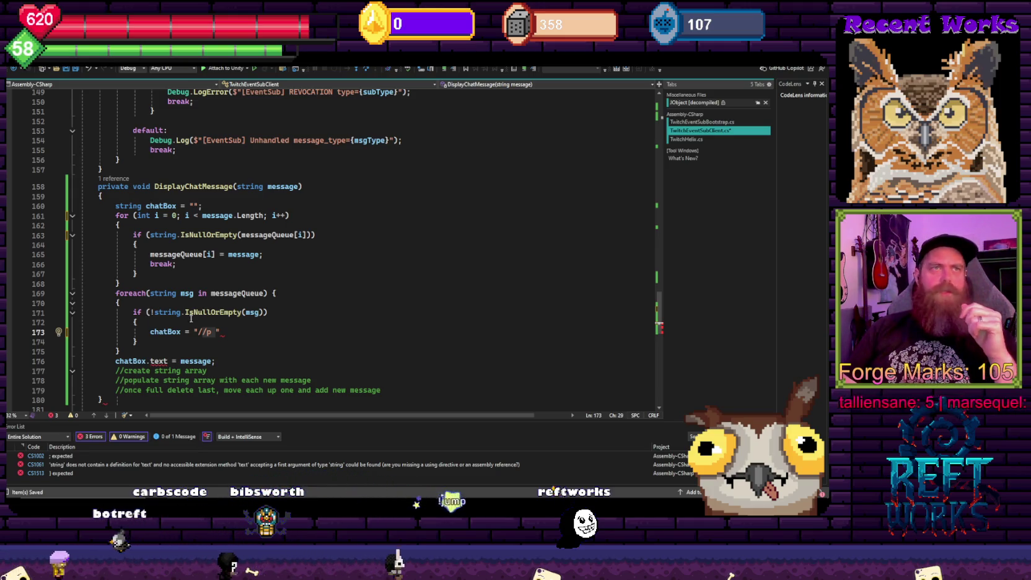
{"action": "left_click", "coordinate": [212, 332]}
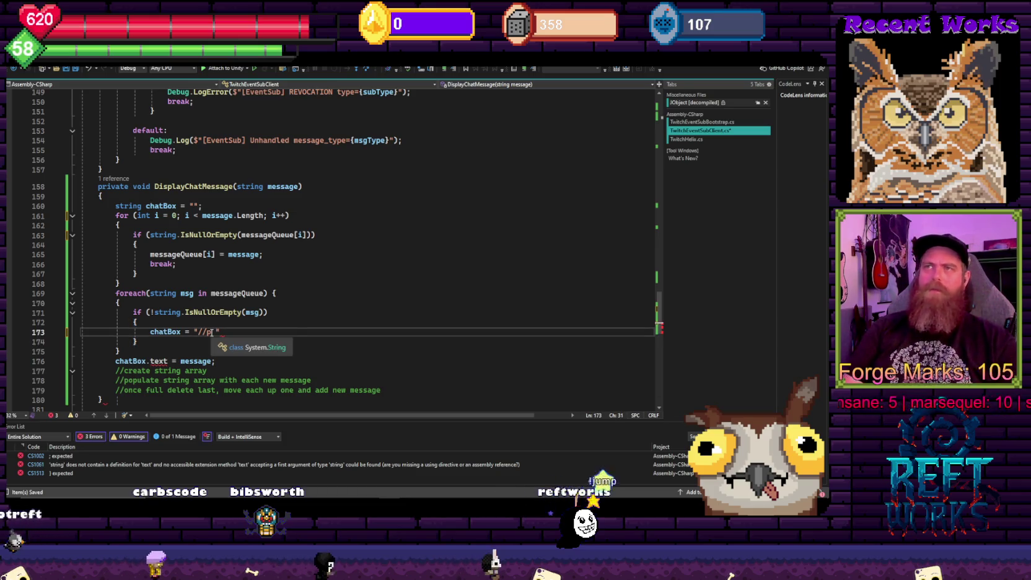
{"action": "key", "text": "BackSpace"}
{"action": "key", "text": "BackSpace"}
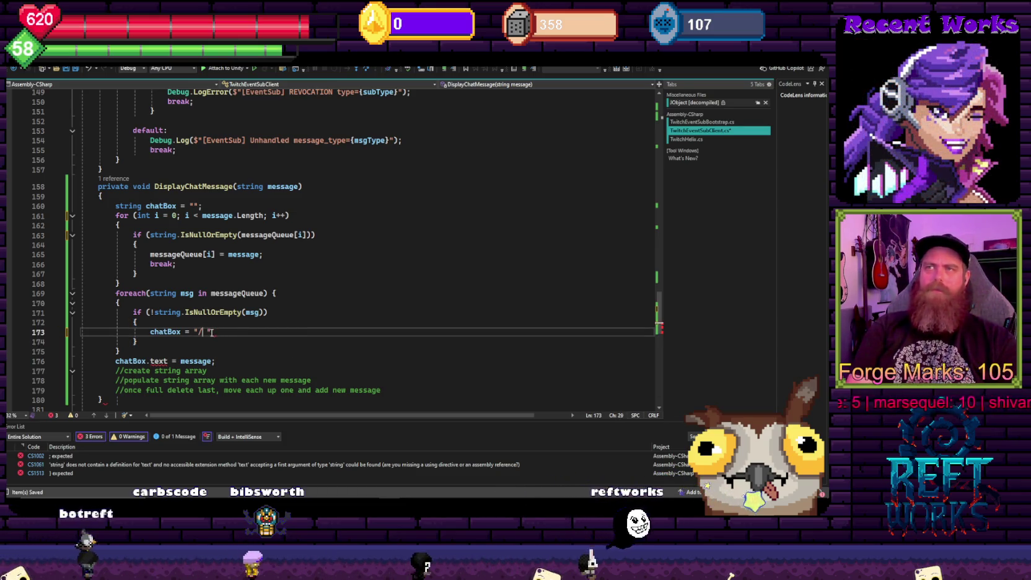
{"action": "type", "text": "n ="}
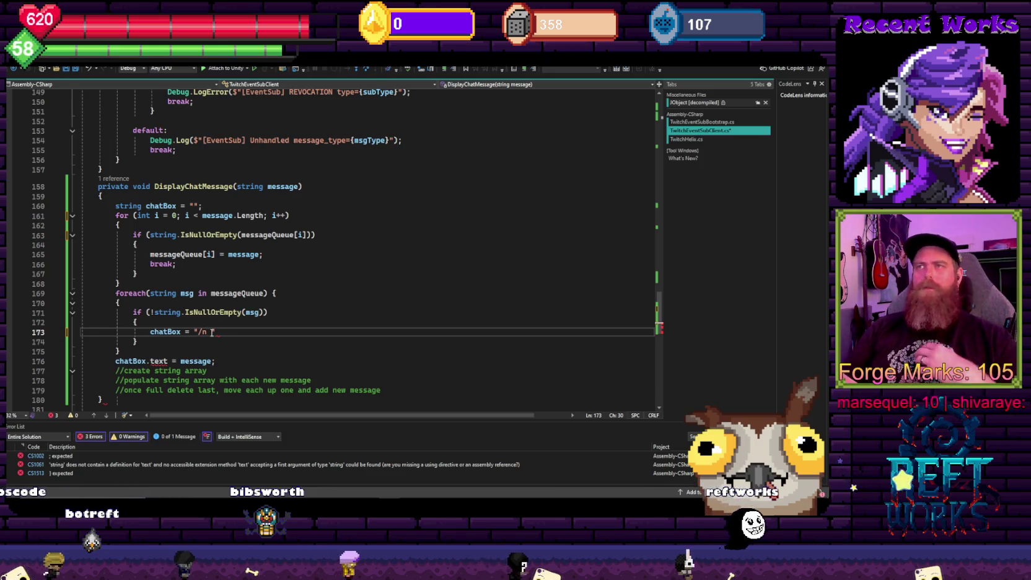
{"action": "type", "text": "\""}
{"action": "key", "text": "ctrl+s"}
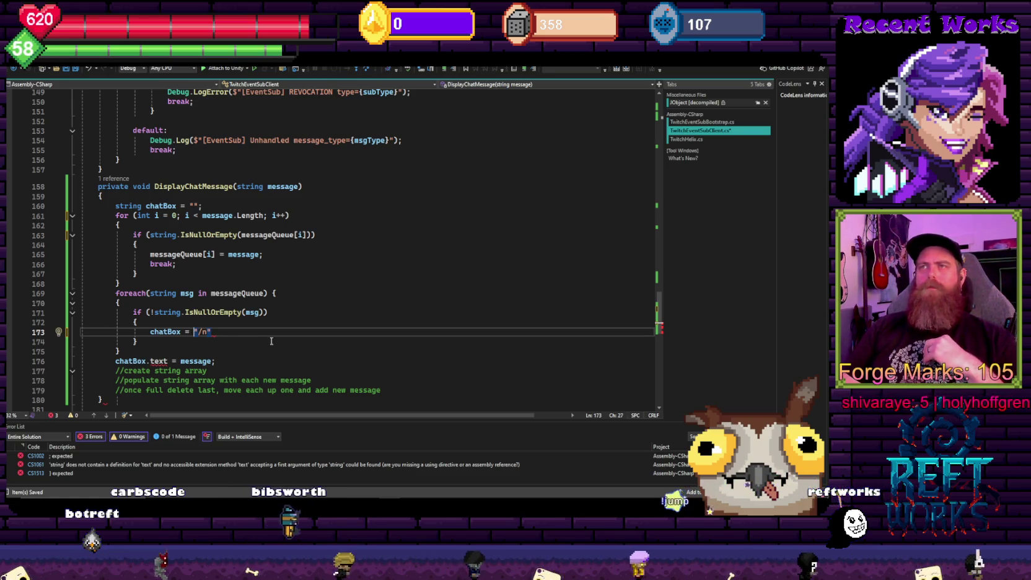
Prefix the string with msg + so the line reads chatBox = msg + "/n"; and save
{"action": "key", "text": "Down"}
{"action": "left_click", "coordinate": [192, 331]}
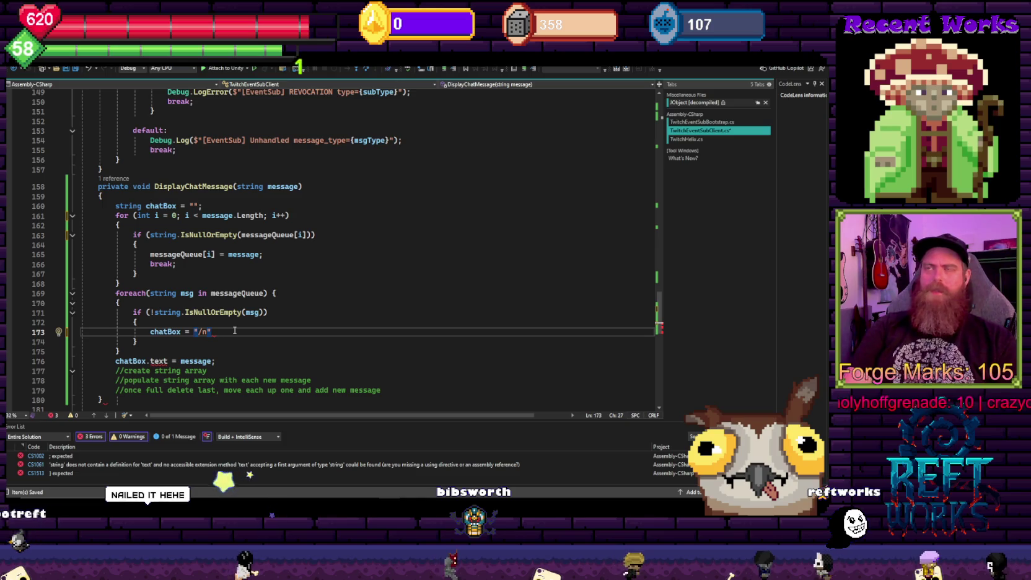
{"action": "type", "text": "msg +"}
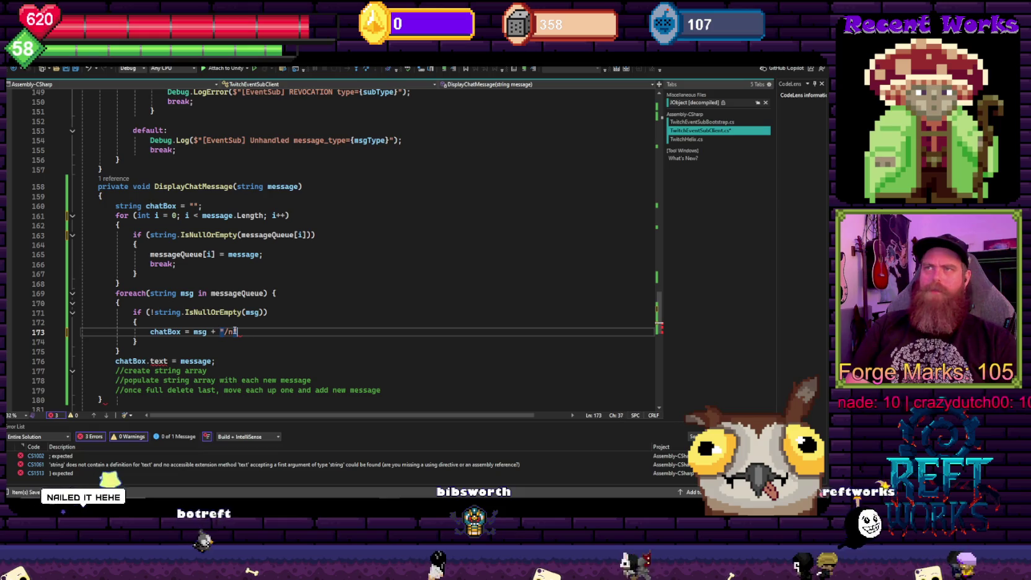
{"action": "type", "text": ";"}
{"action": "key", "text": "ctrl+s"}
Highlight chatBox to review its other uses, including its declaration on line 160
{"action": "left_click", "coordinate": [336, 303]}
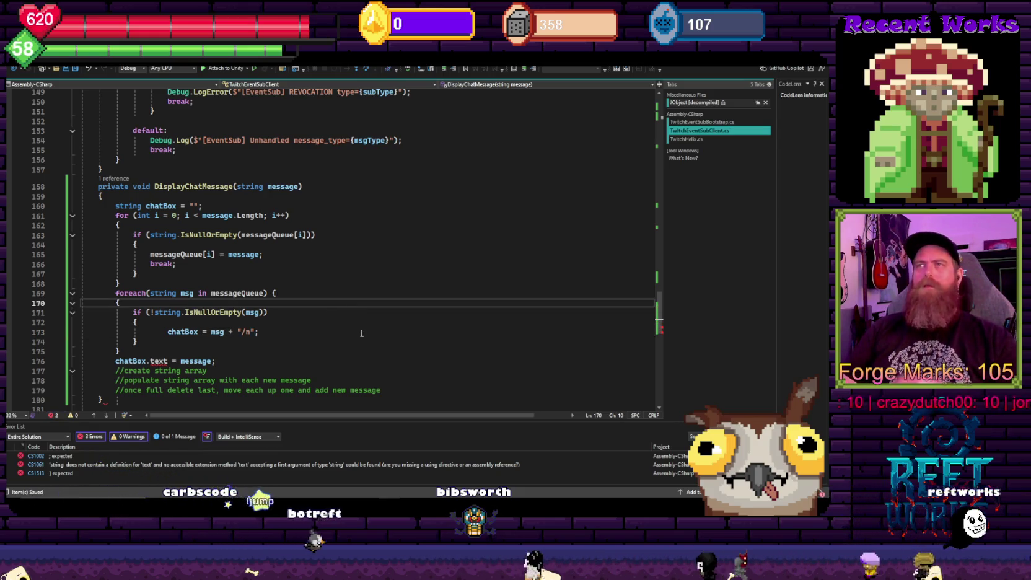
{"action": "scroll", "coordinate": [342, 316], "scroll_direction": "down", "scroll_amount": 1}
{"action": "scroll", "coordinate": [343, 316], "scroll_direction": "down", "scroll_amount": 1}
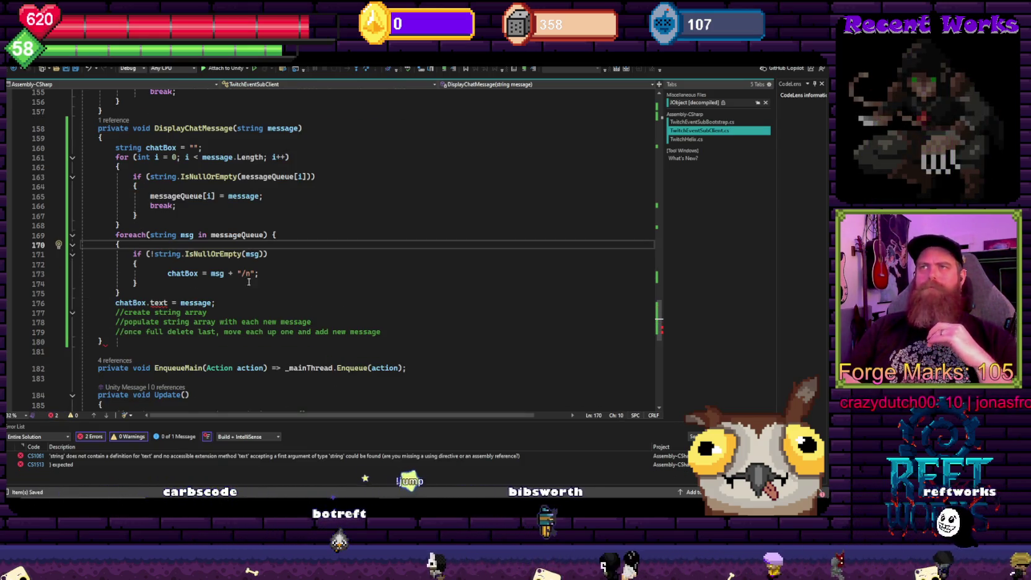
{"action": "double_click", "coordinate": [182, 274]}
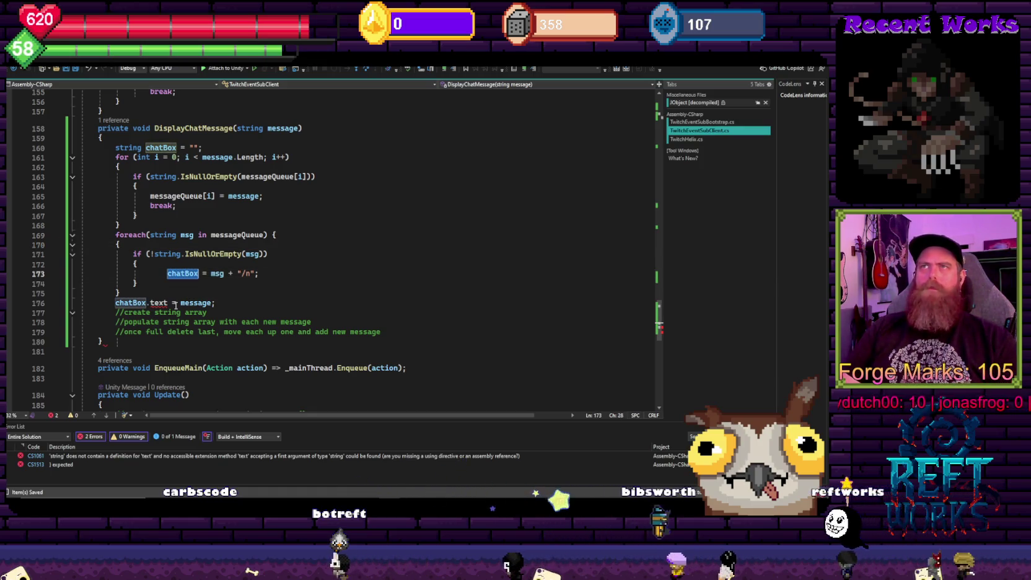
{"action": "left_click", "coordinate": [208, 148]}
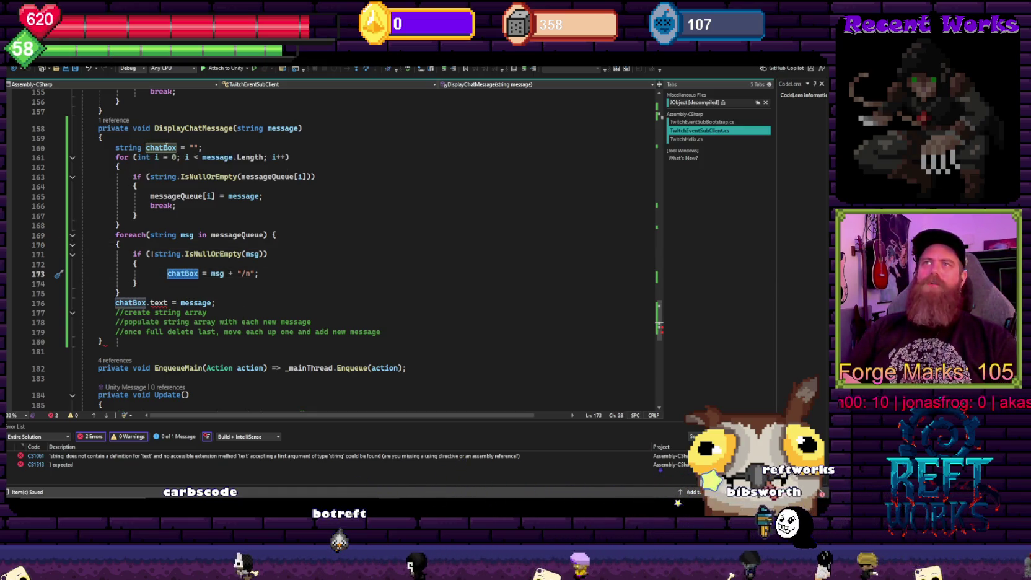
{"action": "scroll", "coordinate": [158, 273], "scroll_direction": "up", "scroll_amount": 4}
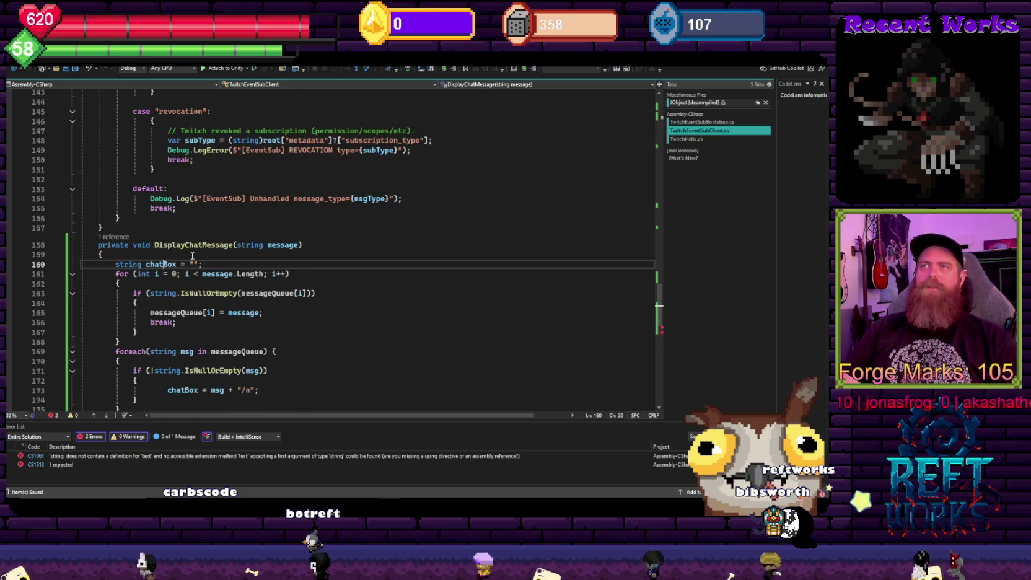
Rename the chatBox variable declared on line 160 to chatMessageSting
{"action": "left_click", "coordinate": [165, 264]}
{"action": "key", "text": "Delete"}
{"action": "key", "text": "Delete"}
{"action": "key", "text": "Delete"}
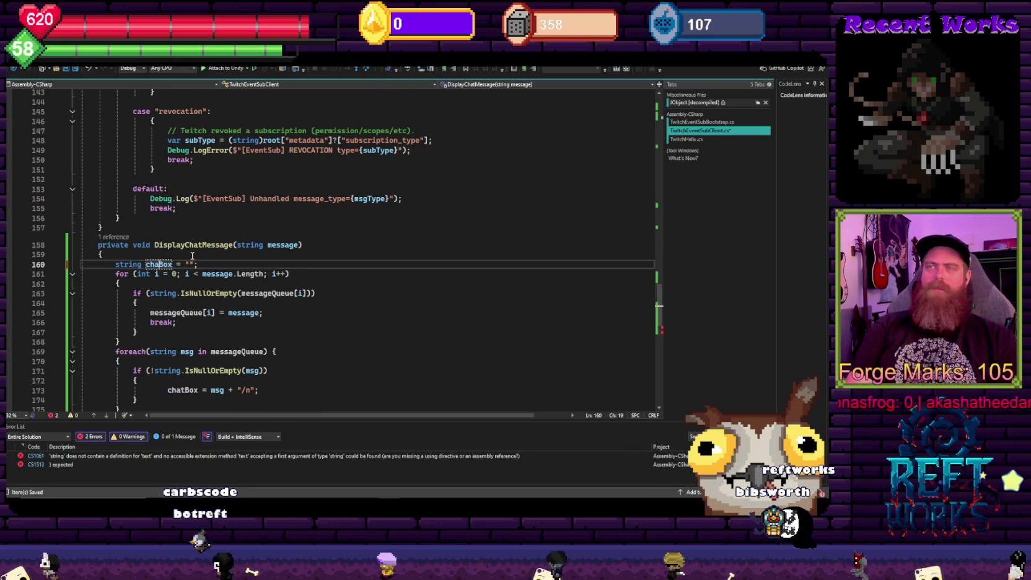
{"action": "type", "text": "tMessages"}
{"action": "key", "text": "BackSpace"}
{"action": "type", "text": "STrin"}
{"action": "key", "text": "BackSpace"}
{"action": "key", "text": "BackSpace"}
{"action": "key", "text": "BackSpace"}
{"action": "type", "text": "ting"}
{"action": "left_click", "coordinate": [209, 245]}
{"action": "left_click", "coordinate": [215, 264]}
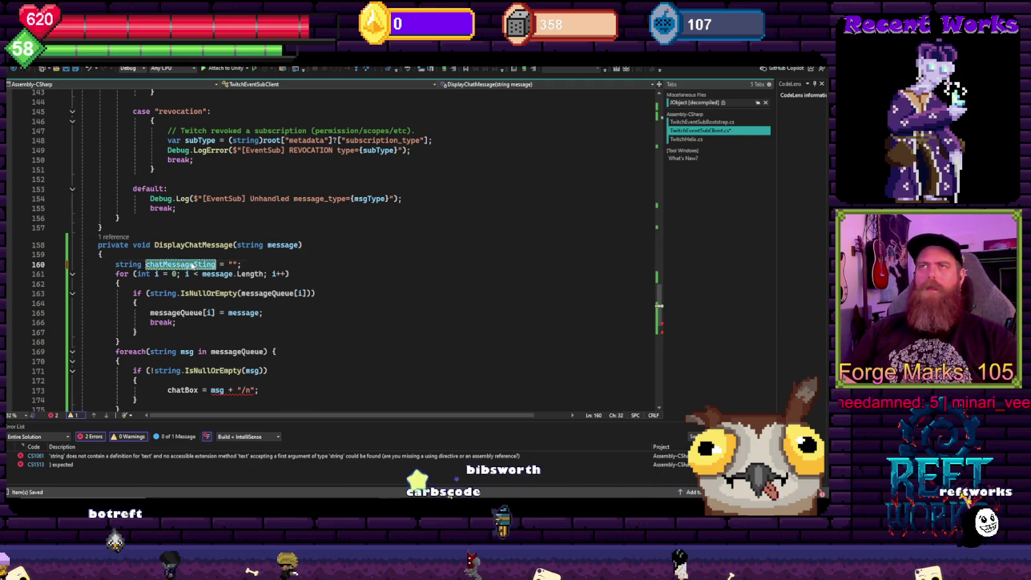
{"action": "scroll", "coordinate": [197, 274], "scroll_direction": "down", "scroll_amount": 4}
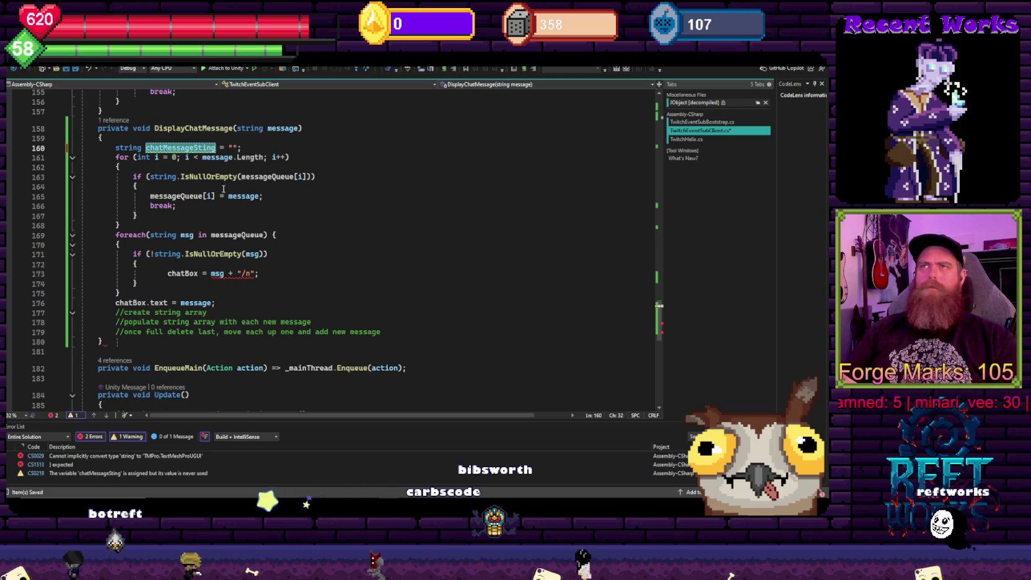
Use chatMessageSting on line 173 and in place of message in chatBox.text on line 176, then save
{"action": "double_click", "coordinate": [179, 273]}
{"action": "type", "text": "chatMessageSting"}
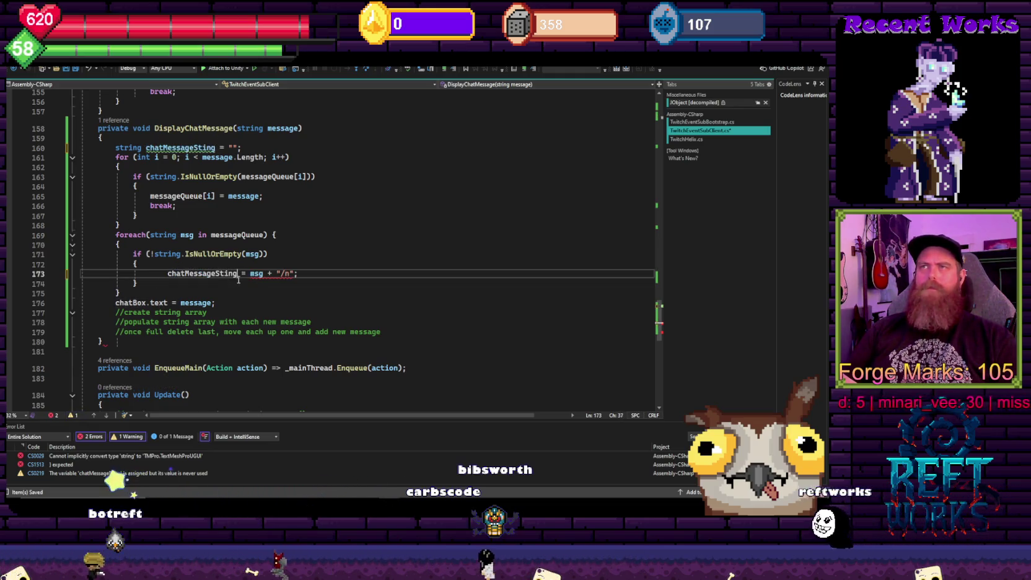
{"action": "key", "text": "Up"}
{"action": "key", "text": "Up"}
{"action": "key", "text": "Up"}
{"action": "double_click", "coordinate": [186, 274]}
{"action": "key", "text": "ctrl+s"}
{"action": "double_click", "coordinate": [193, 303]}
{"action": "type", "text": "chatMessageSting"}
{"action": "key", "text": "Up"}
{"action": "key", "text": "Up"}
{"action": "key", "text": "Up"}
{"action": "key", "text": "End"}
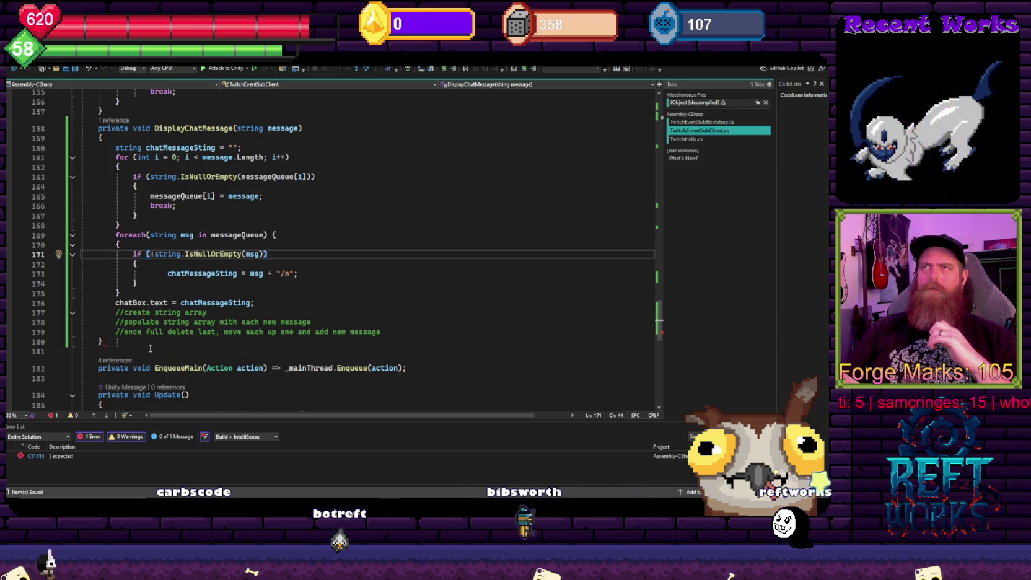
{"action": "left_click", "coordinate": [286, 235]}
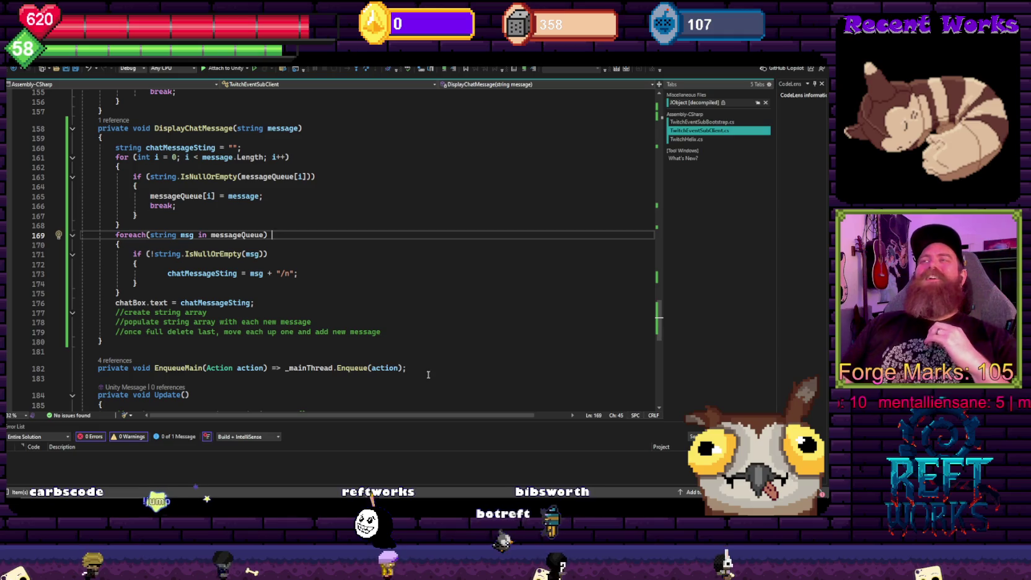
Restart Play mode in Unity with the recompiled script and select the chat text object
{"action": "mouse_move", "coordinate": [369, 507]}
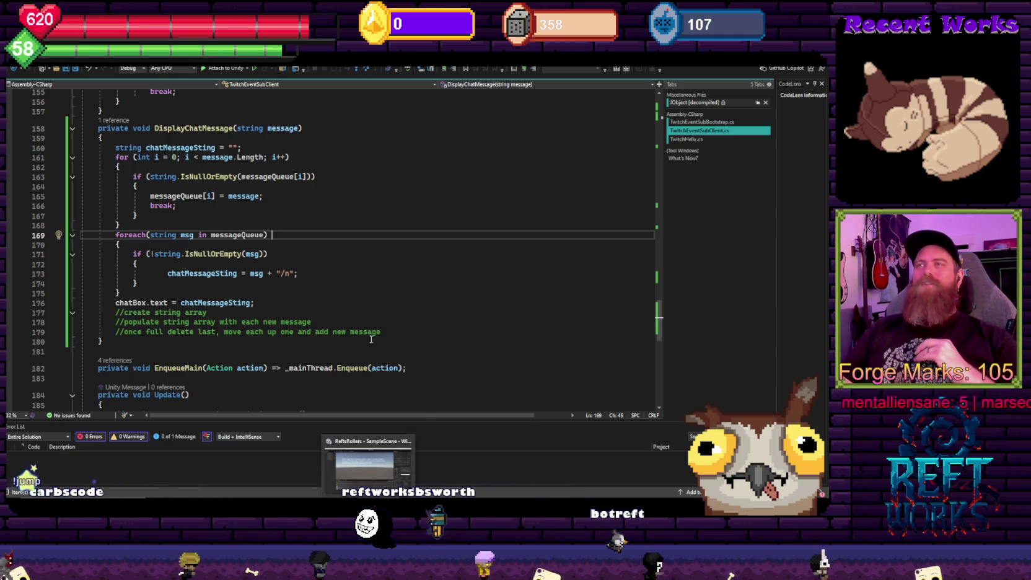
{"action": "left_click", "coordinate": [369, 461]}
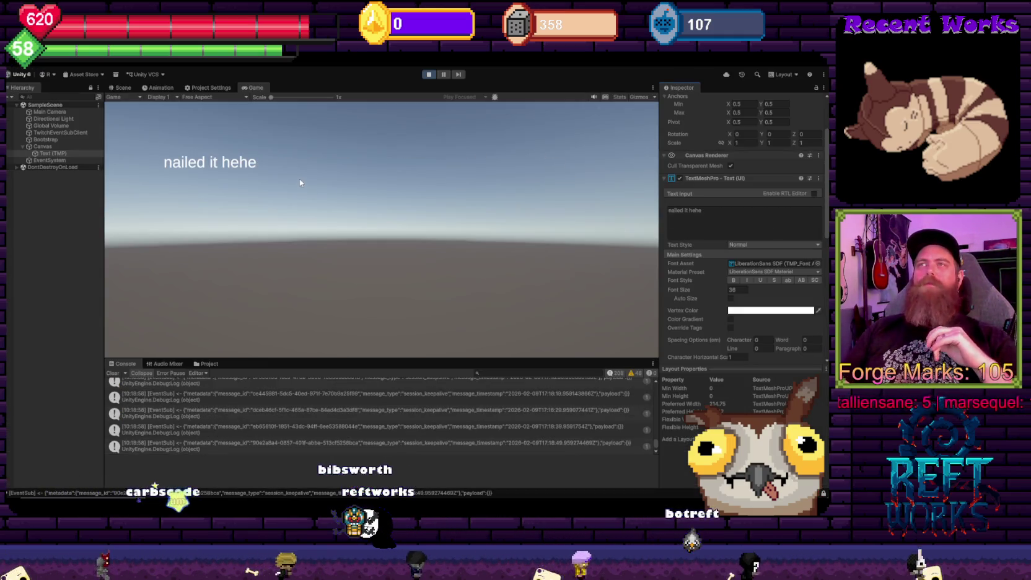
{"action": "left_click", "coordinate": [428, 74]}
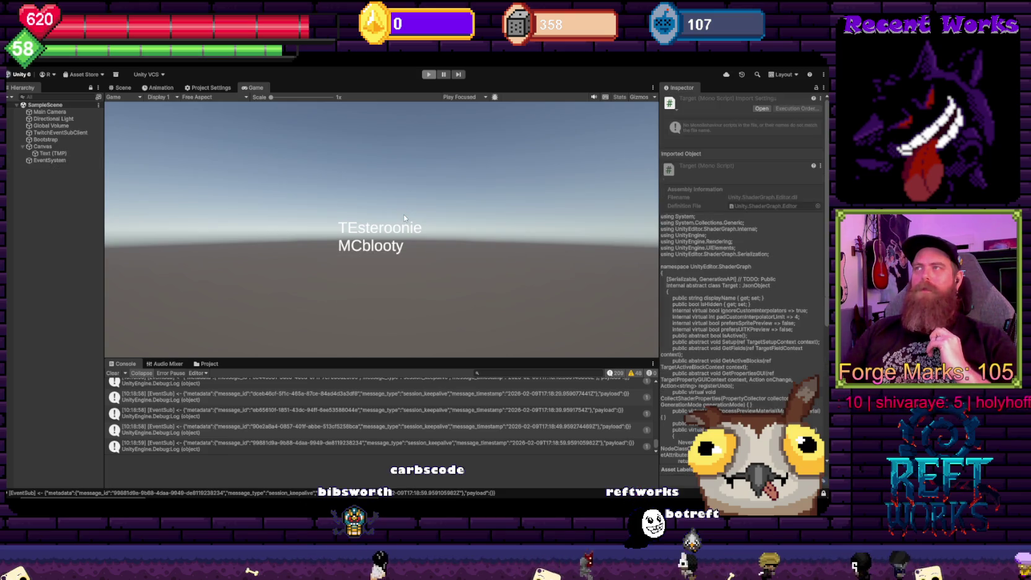
{"action": "left_click", "coordinate": [432, 74]}
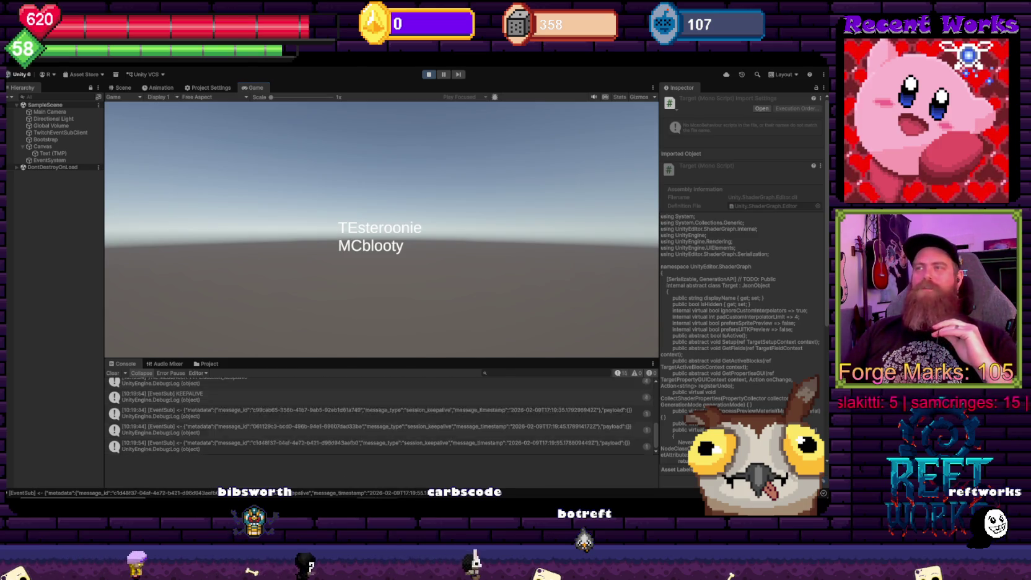
{"action": "key", "text": "alt+Tab"}
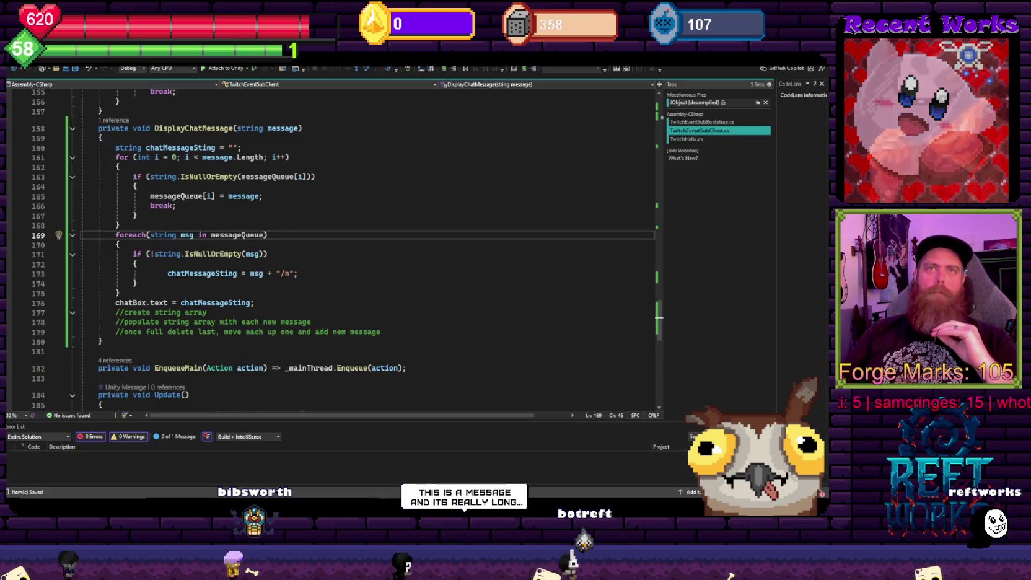
{"action": "key", "text": "alt+Tab"}
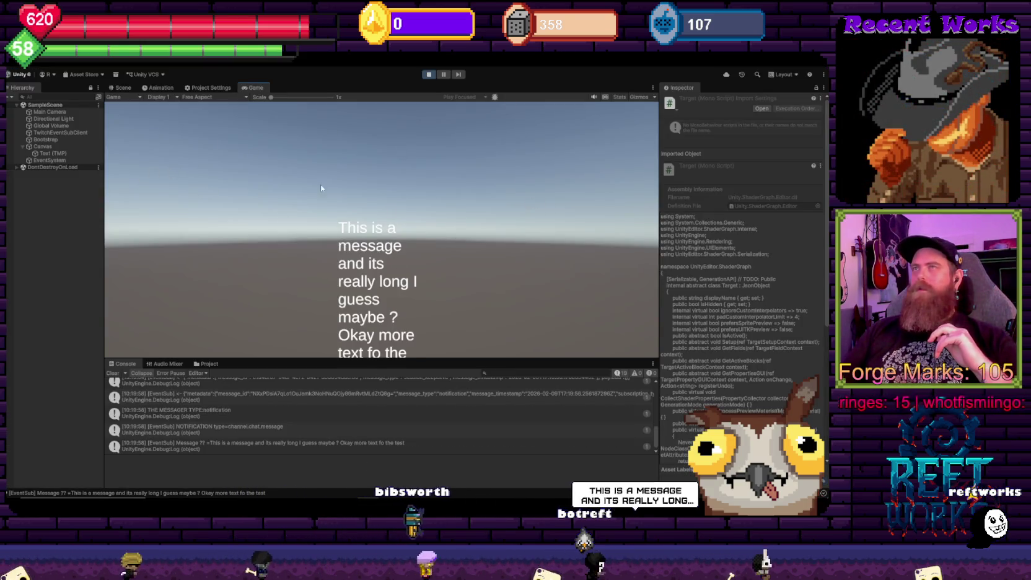
{"action": "left_click", "coordinate": [49, 154]}
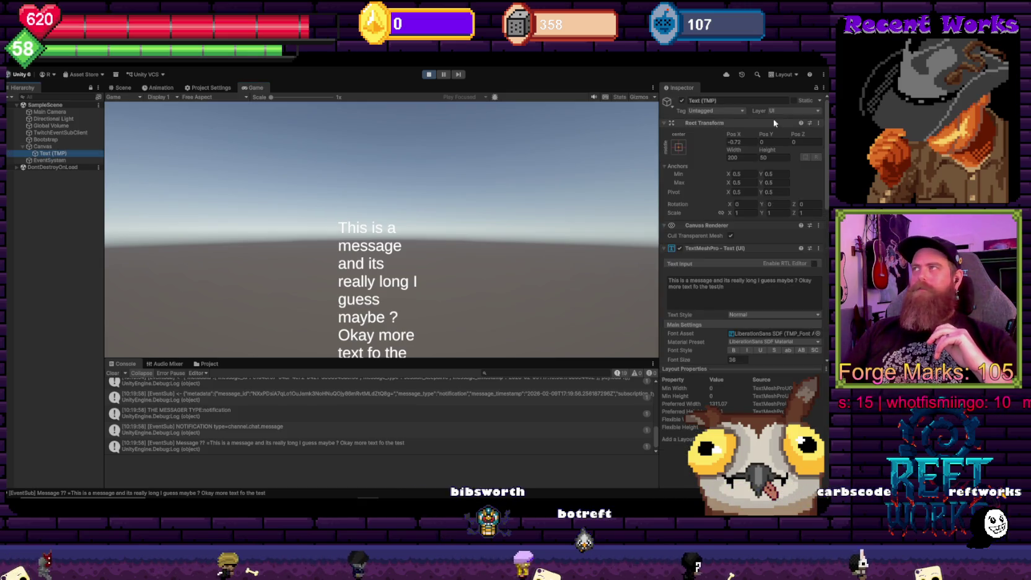
Scrub the chat text's Rect Transform Width much wider so messages fit on one line
{"action": "mouse_move", "coordinate": [726, 150]}
{"action": "left_mouse_down"}
{"action": "mouse_move", "coordinate": [775, 155]}
{"action": "mouse_move", "coordinate": [576, 223]}
{"action": "mouse_move", "coordinate": [131, 260]}
{"action": "mouse_move", "coordinate": [597, 362]}
{"action": "mouse_move", "coordinate": [868, 385]}
{"action": "mouse_move", "coordinate": [150, 483]}
{"action": "left_mouse_up"}
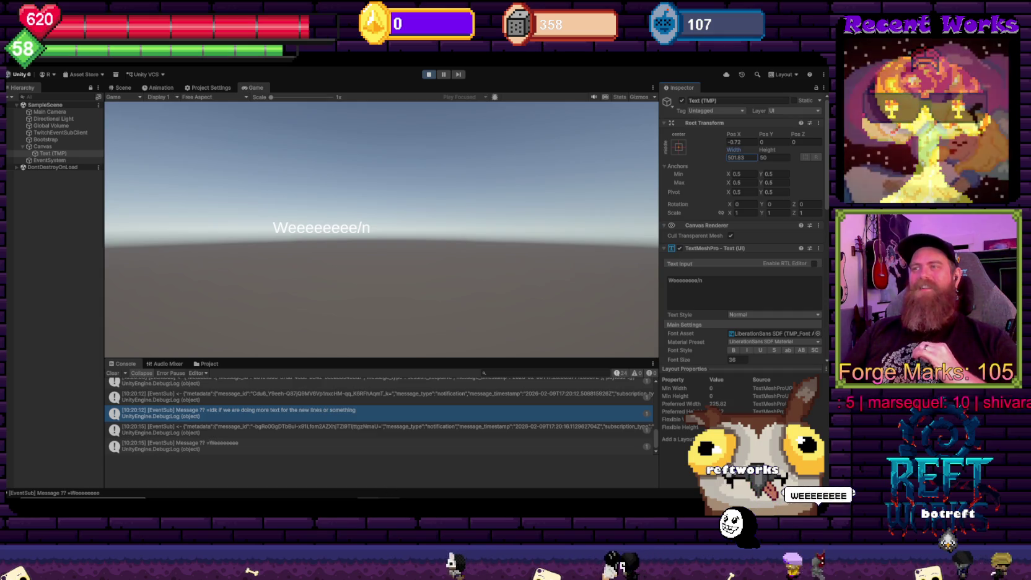
{"action": "mouse_move", "coordinate": [389, 496]}
{"action": "left_click", "coordinate": [389, 465]}
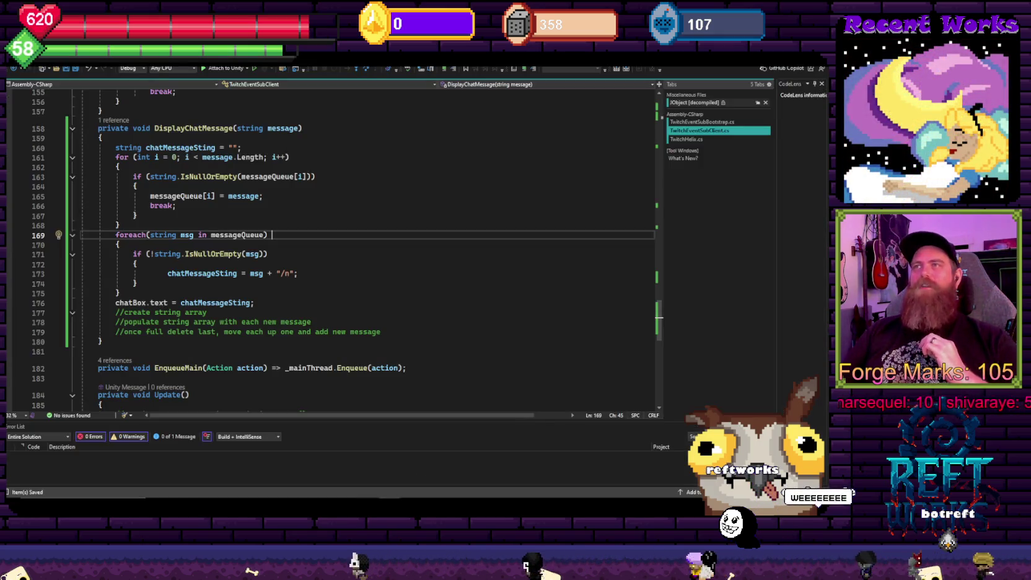
Review the DisplayChatMessage loops and Unity output, then target the + before "/n" on line 173
{"action": "left_click_drag", "start_coordinate": [241, 147], "coordinate": [116, 148]}
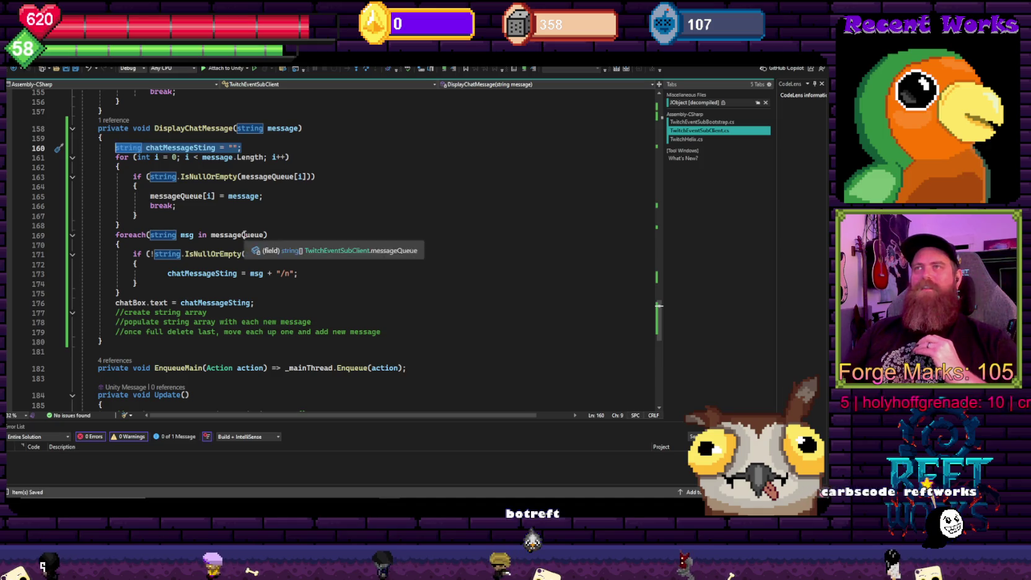
{"action": "left_click", "coordinate": [292, 234]}
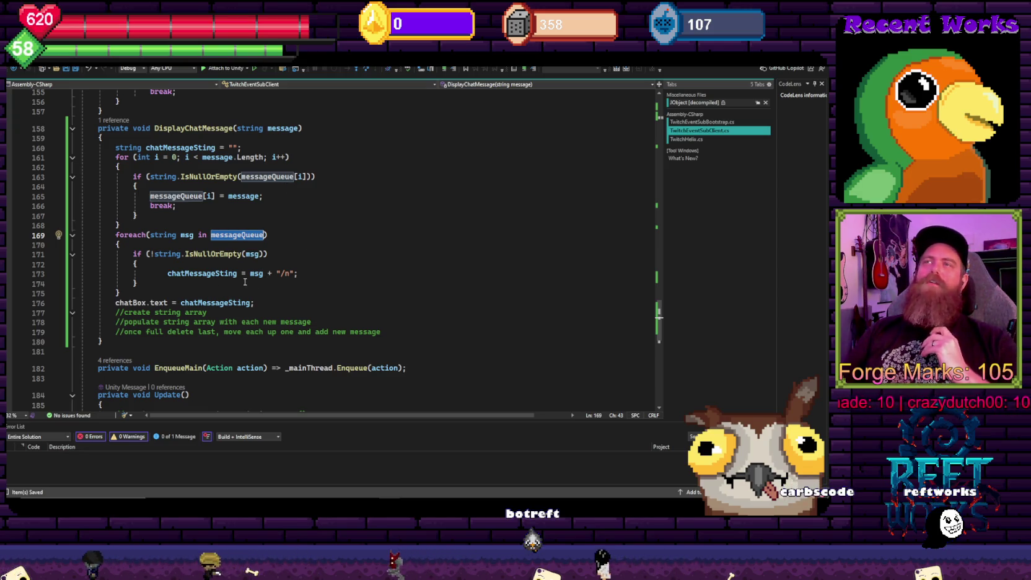
{"action": "left_click_drag", "start_coordinate": [341, 216], "coordinate": [345, 149]}
{"action": "left_click", "coordinate": [358, 167]}
{"action": "left_click", "coordinate": [353, 288]}
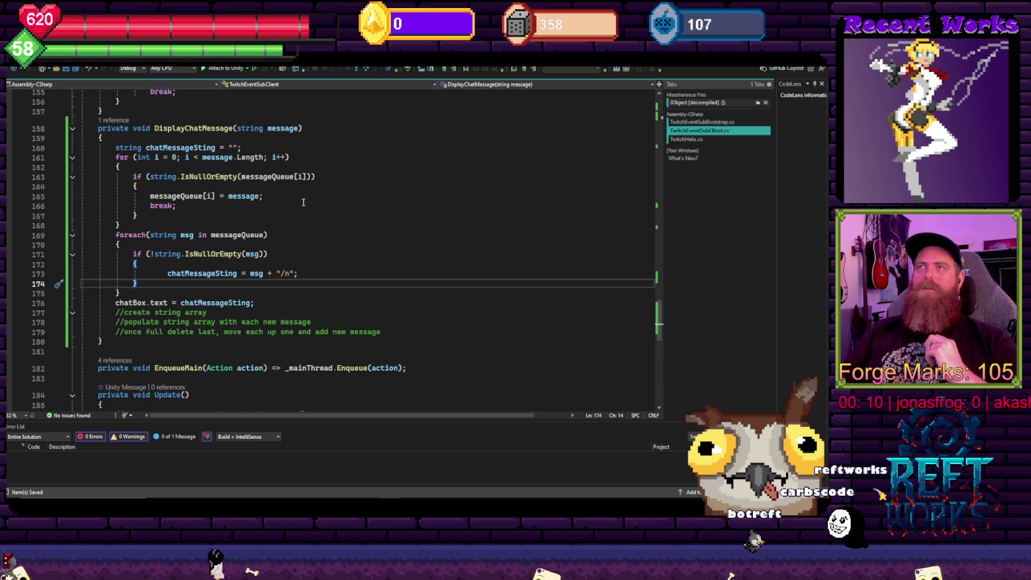
{"action": "left_click", "coordinate": [203, 262]}
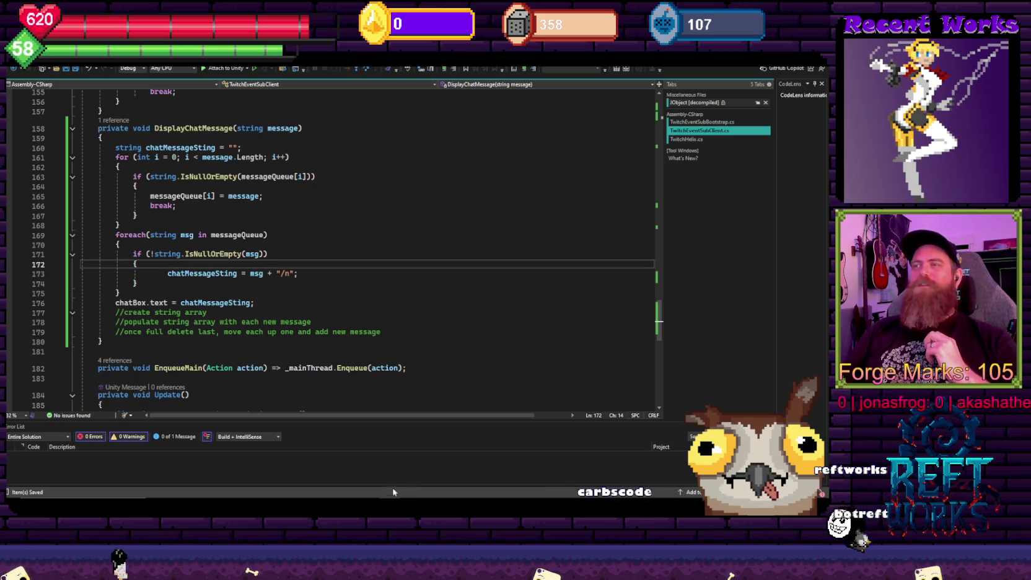
{"action": "key", "text": "alt+Tab"}
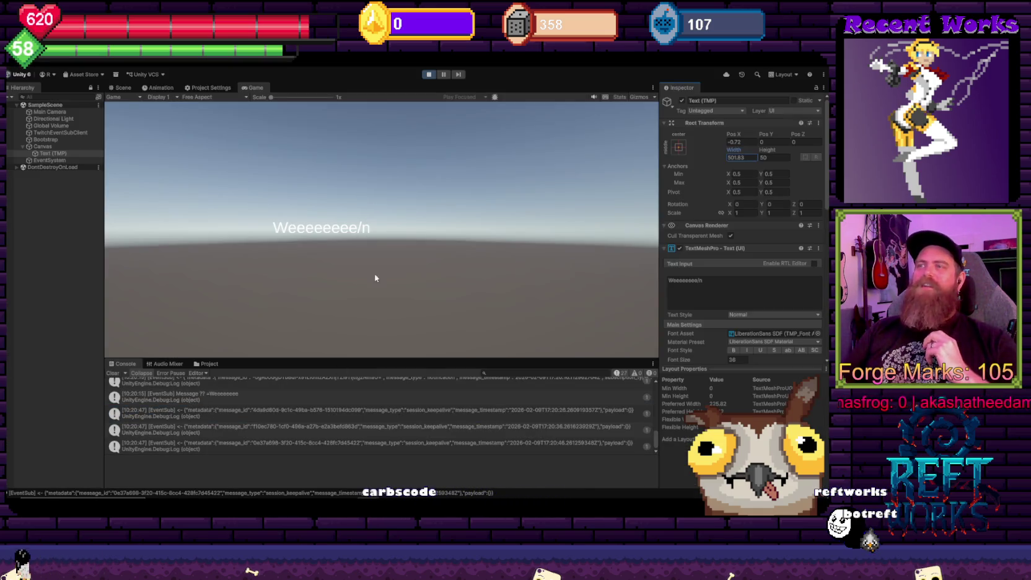
{"action": "key", "text": "alt+Tab"}
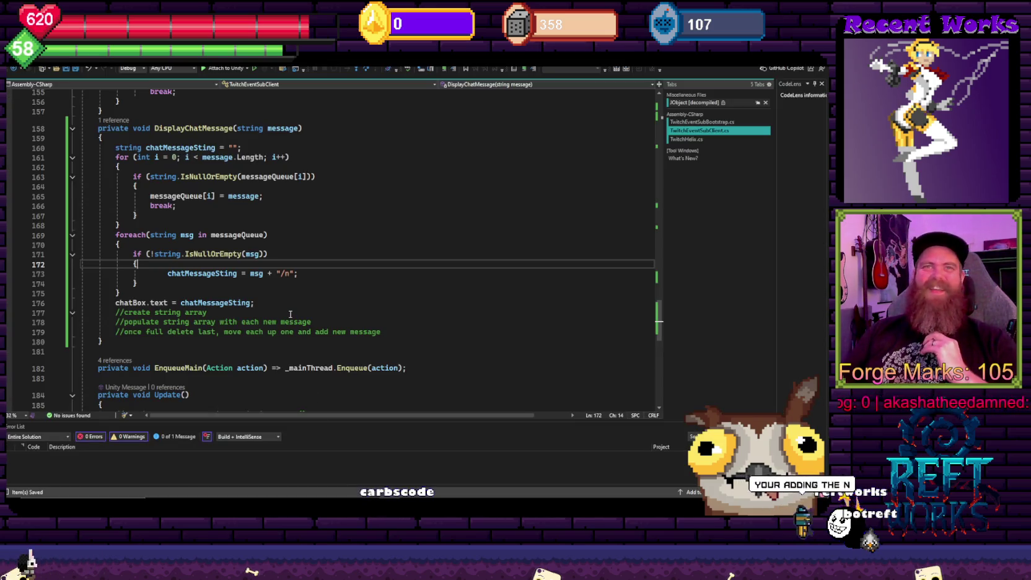
{"action": "left_click", "coordinate": [275, 273]}
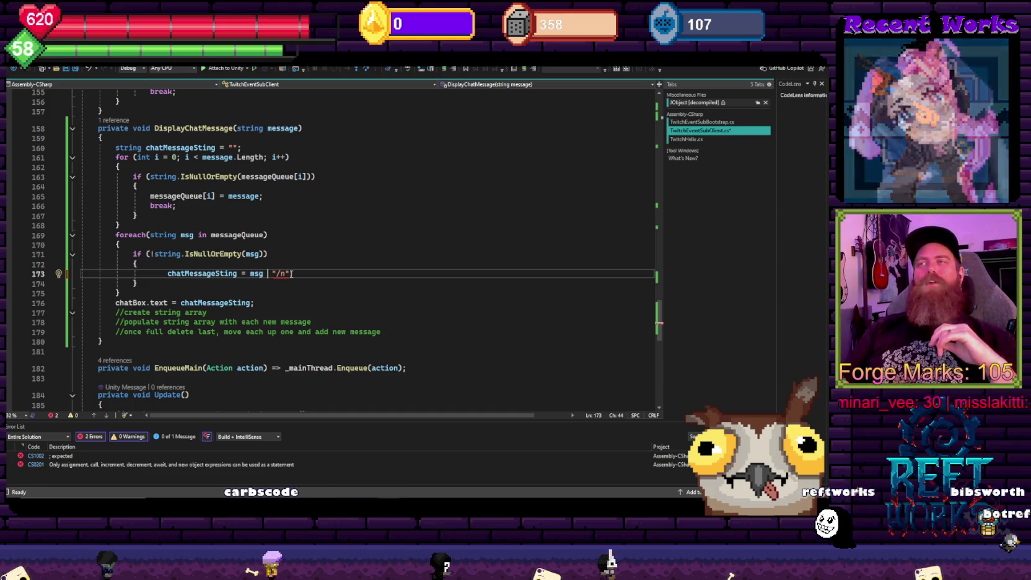
Drop the "/n" so line 173 reads chatMessageSting = msg;, then check the game in Unity
{"action": "mouse_move", "coordinate": [280, 273]}
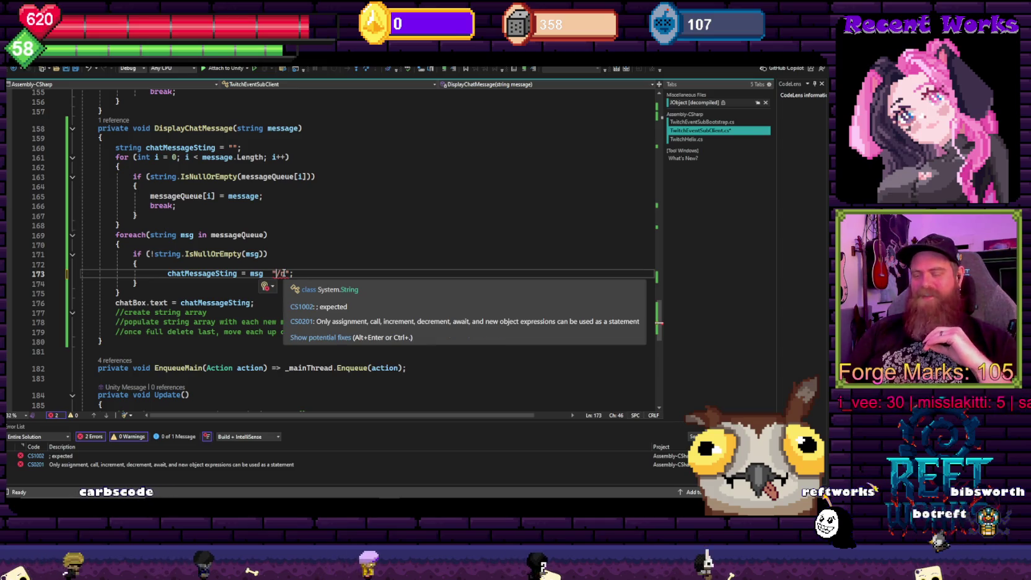
{"action": "key", "text": "Delete"}
{"action": "key", "text": "Delete"}
{"action": "key", "text": "Delete"}
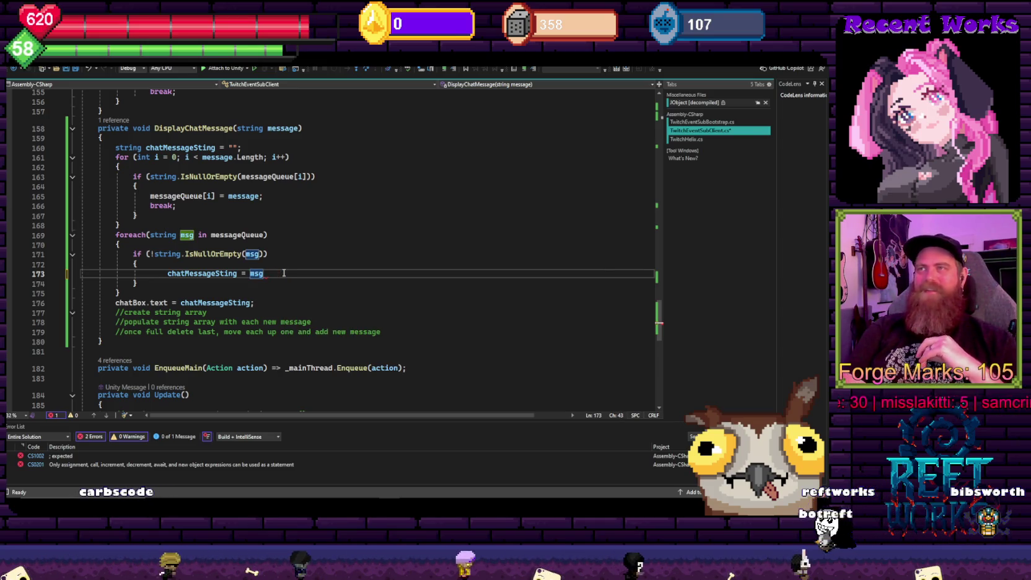
{"action": "type", "text": ";"}
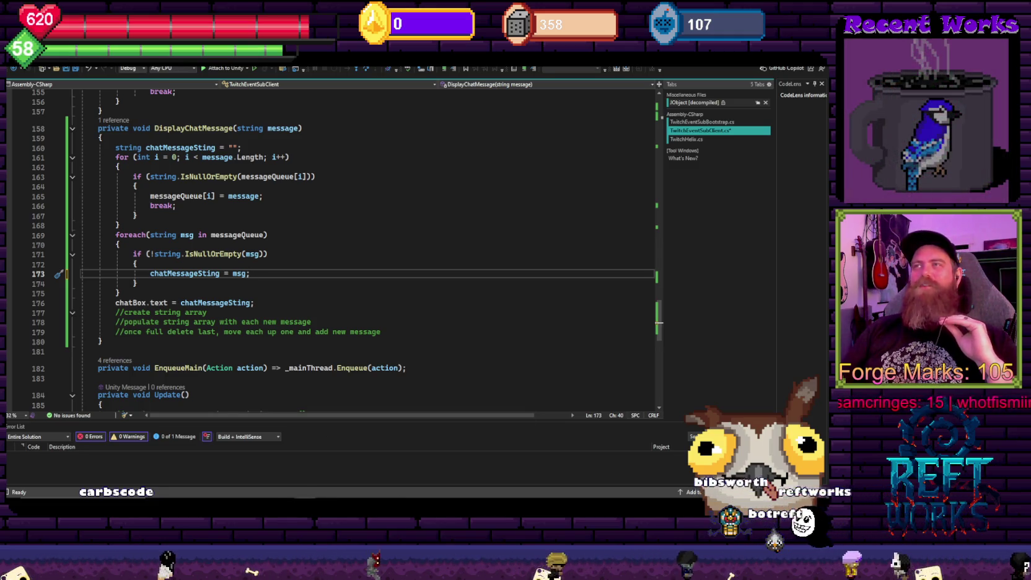
{"action": "key", "text": "alt+Tab"}
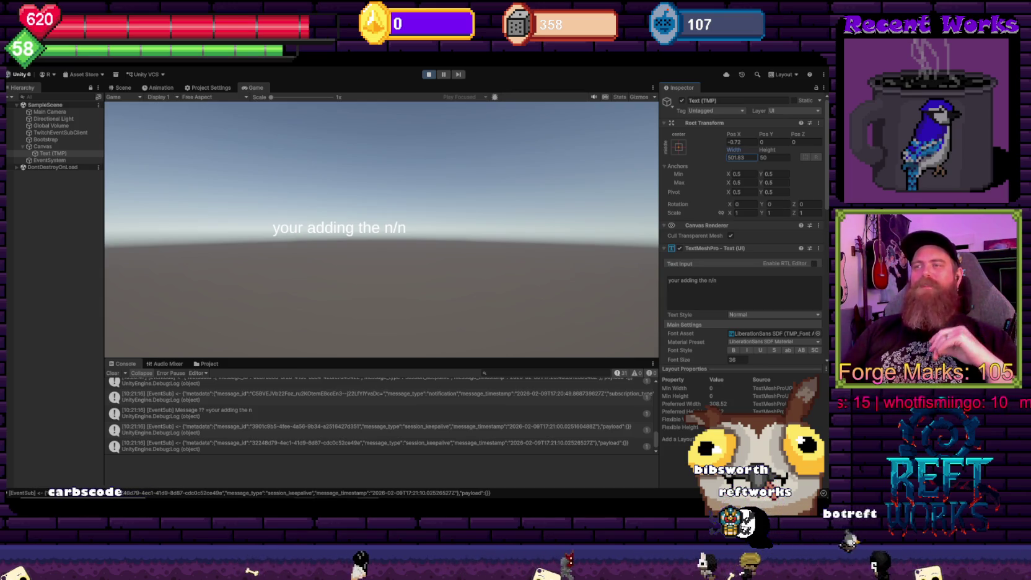
{"action": "key", "text": "alt+Tab"}
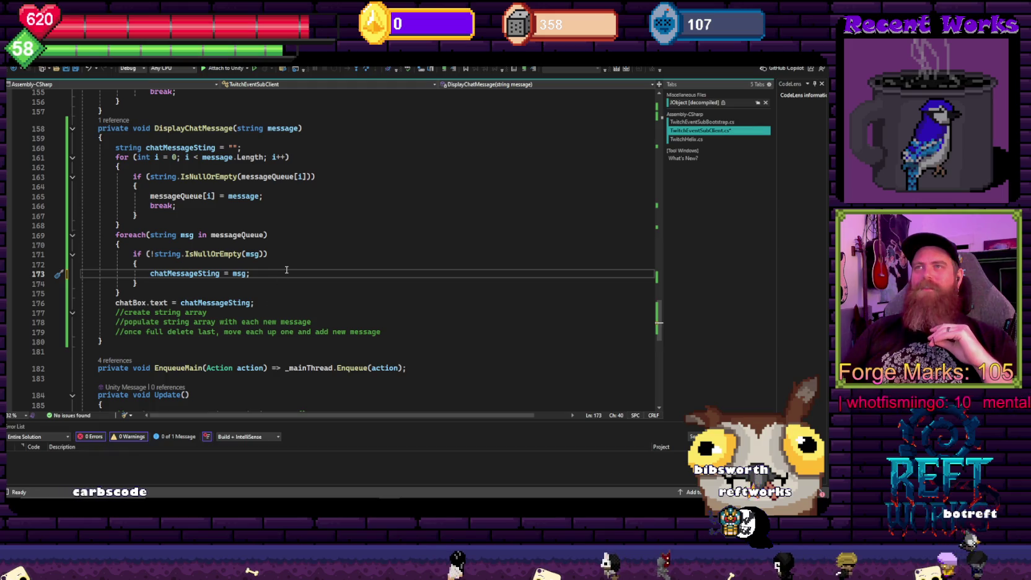